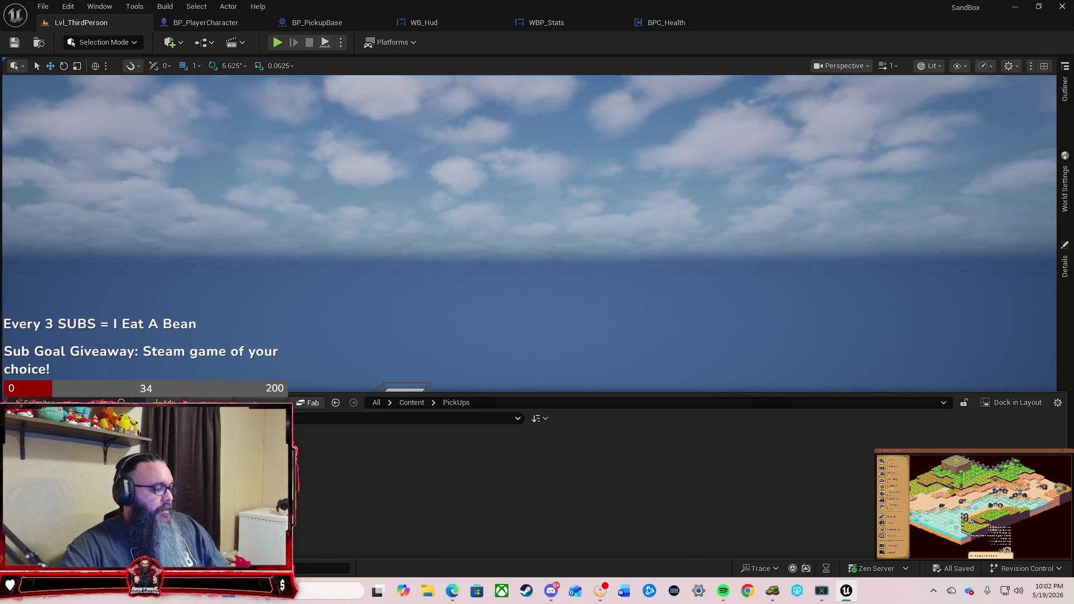
Step: Create BP_HealthPickup as a child Blueprint of BP_PickupBase and save it
right_click(168, 467)
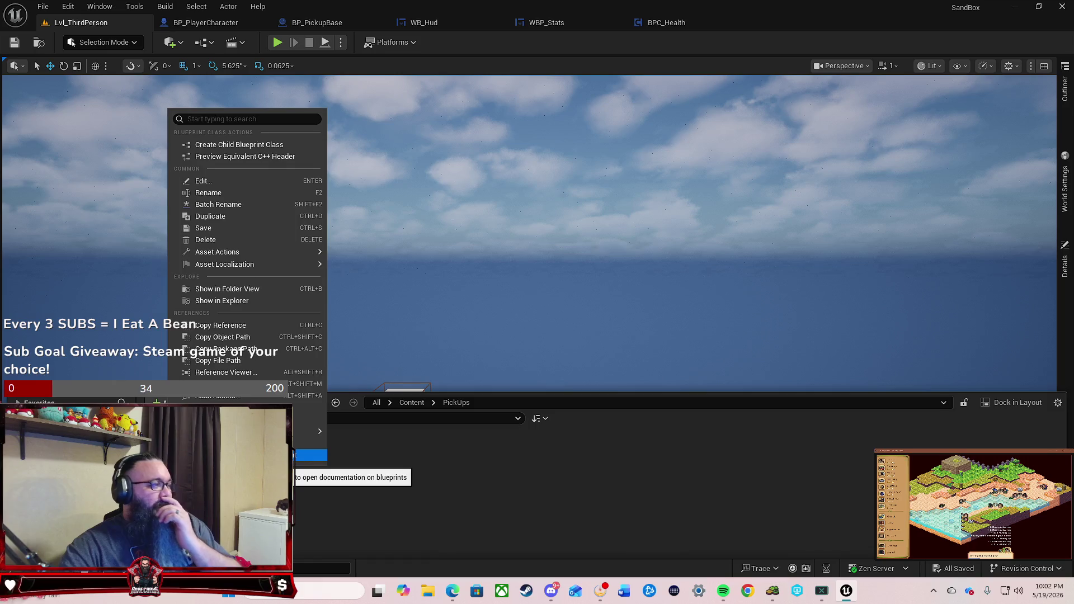
left_click(274, 145)
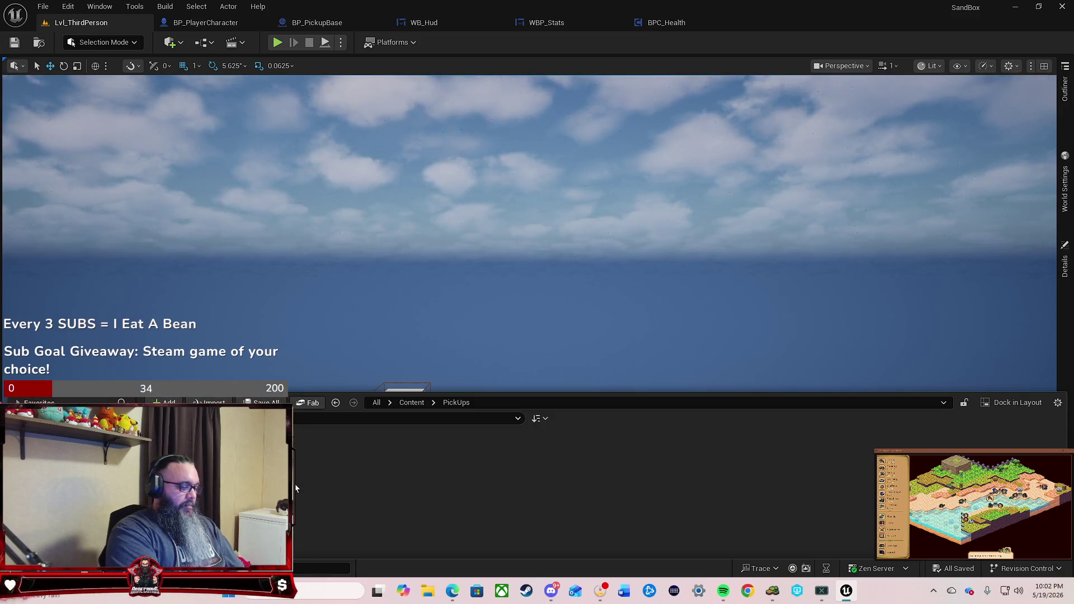
key("ctrl+s")
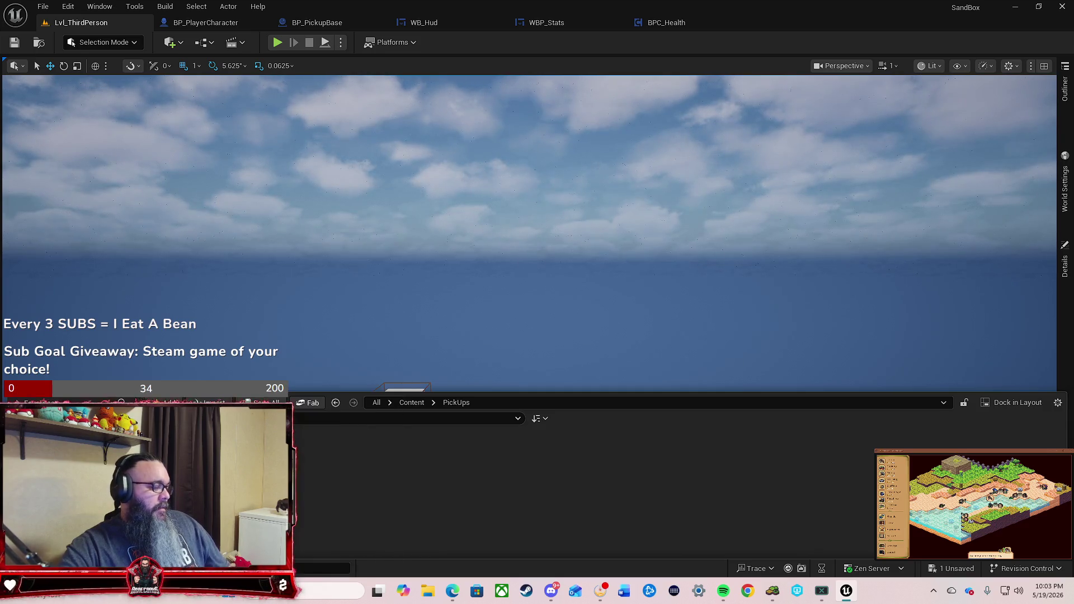
Step: Open BP_HealthPickup, give its Cube the red MI_Cube_03 material, and save
double_click(157, 437)
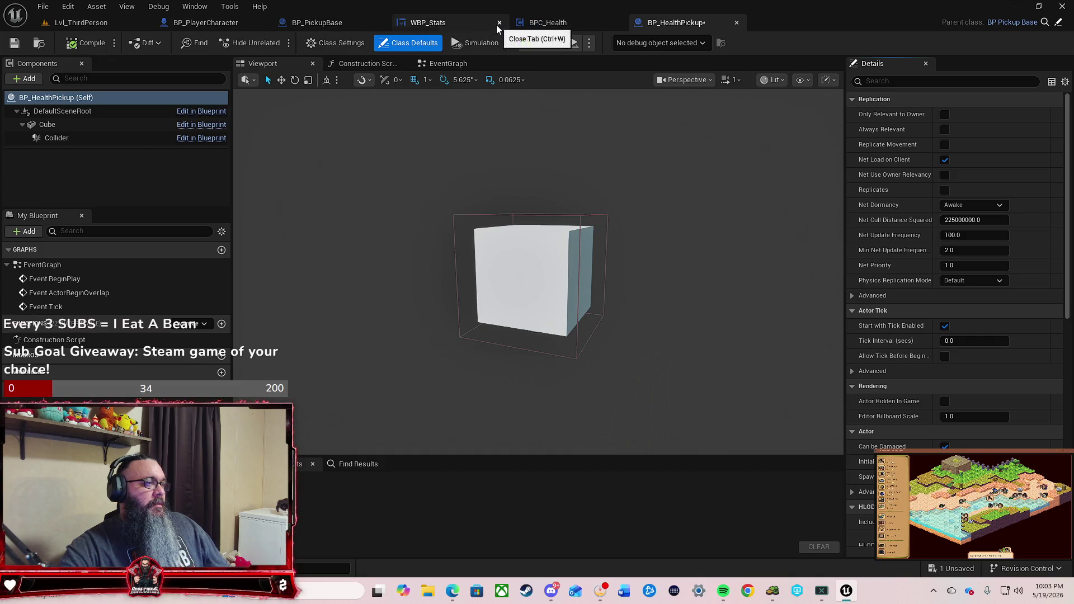
scroll(906, 426, "down", 10)
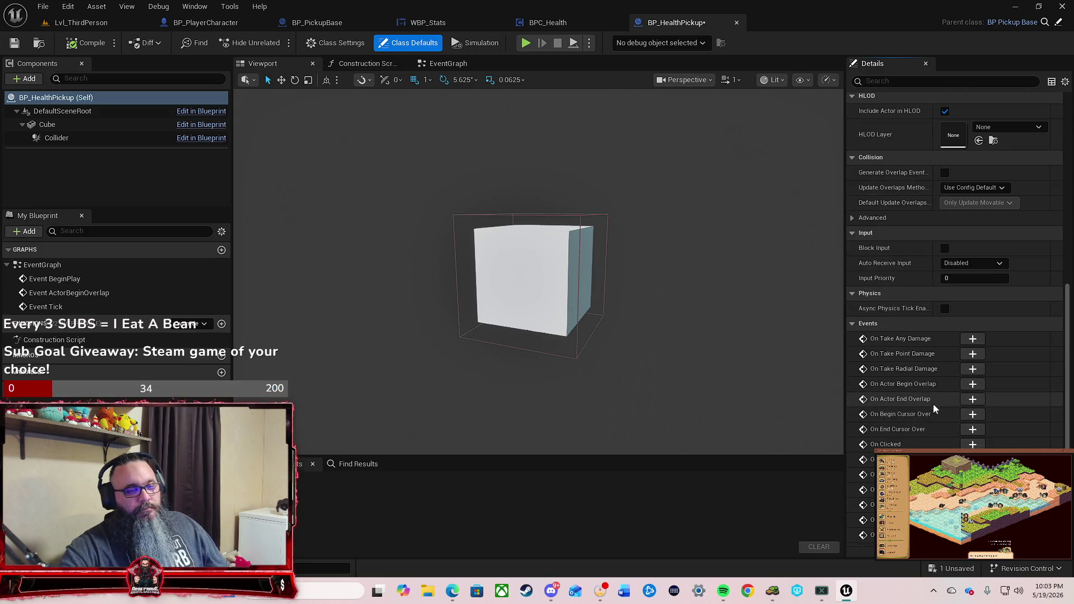
scroll(918, 341, "up", 7)
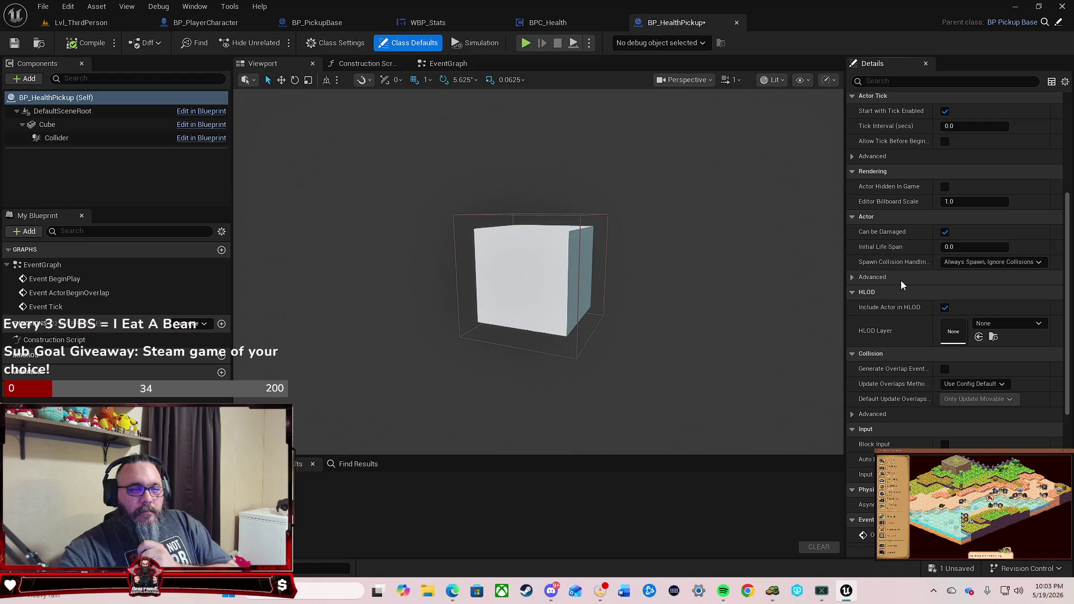
scroll(901, 285, "up", 5)
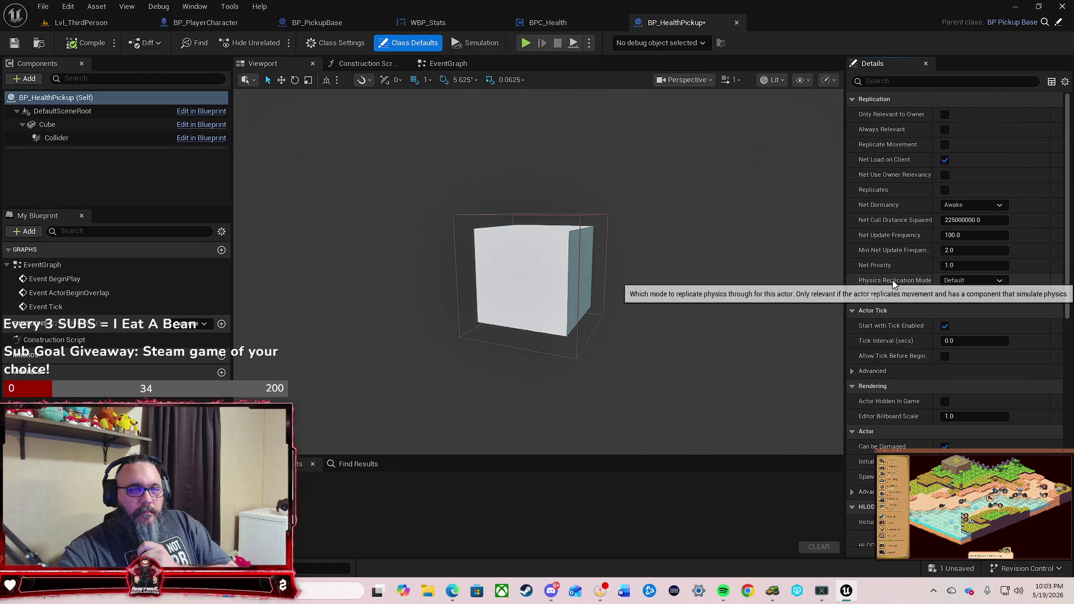
left_click(70, 124)
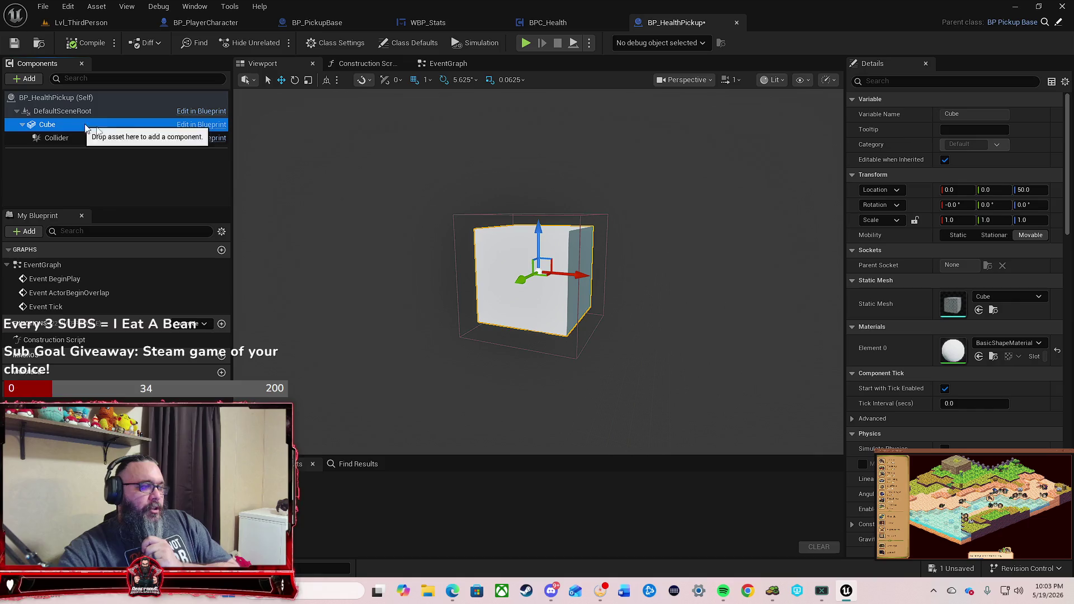
left_click(1004, 343)
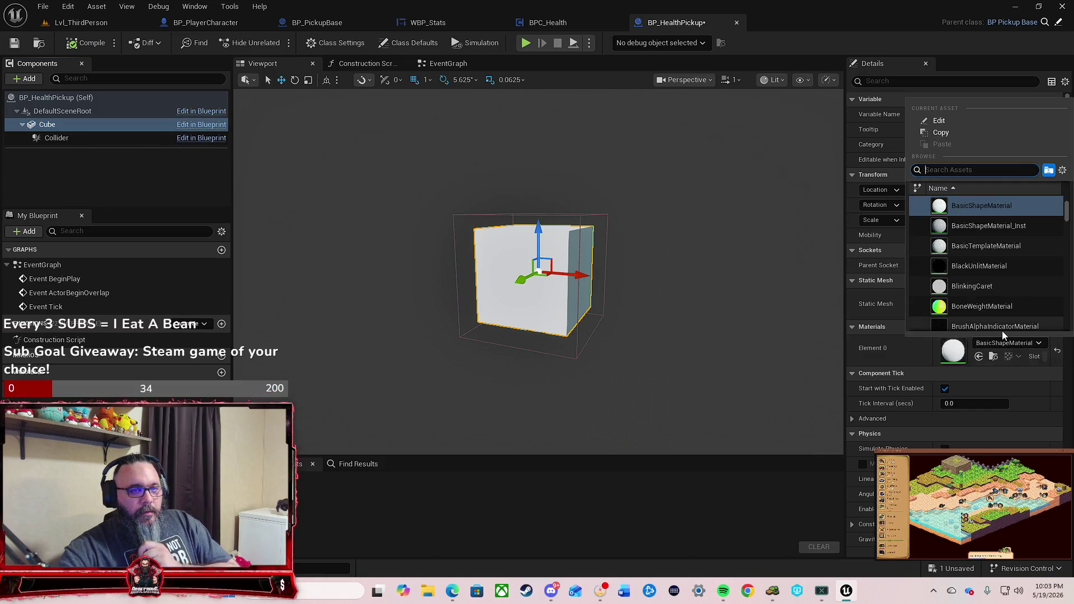
type("red")
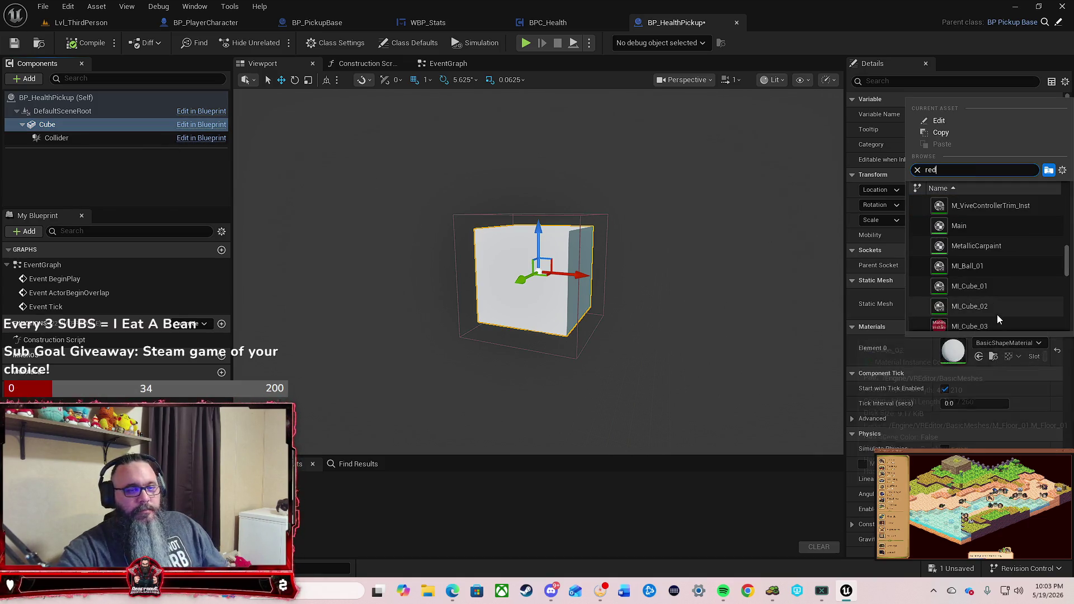
left_click(1001, 290)
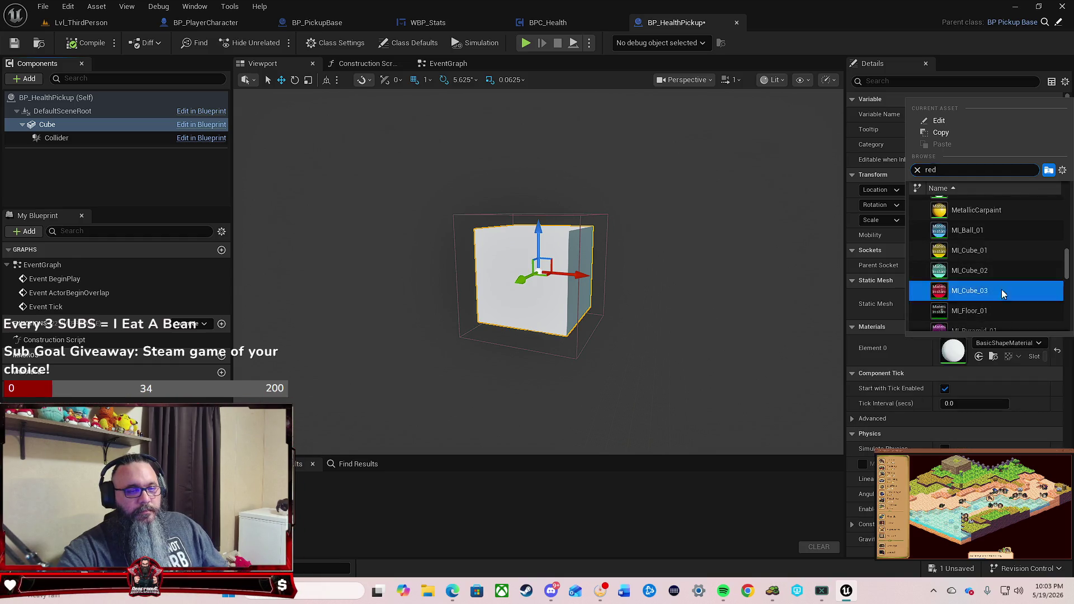
left_click_drag(678, 349, 700, 328)
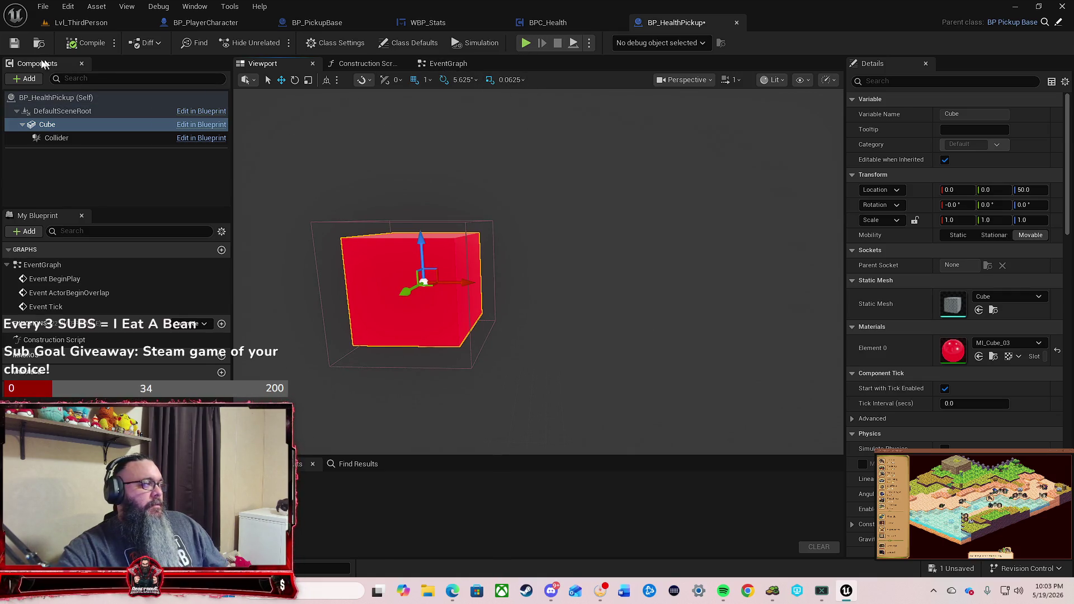
left_click(13, 45)
Step: Delete the default event nodes in BP_HealthPickup's event graph, then restore them with undo
left_click(448, 63)
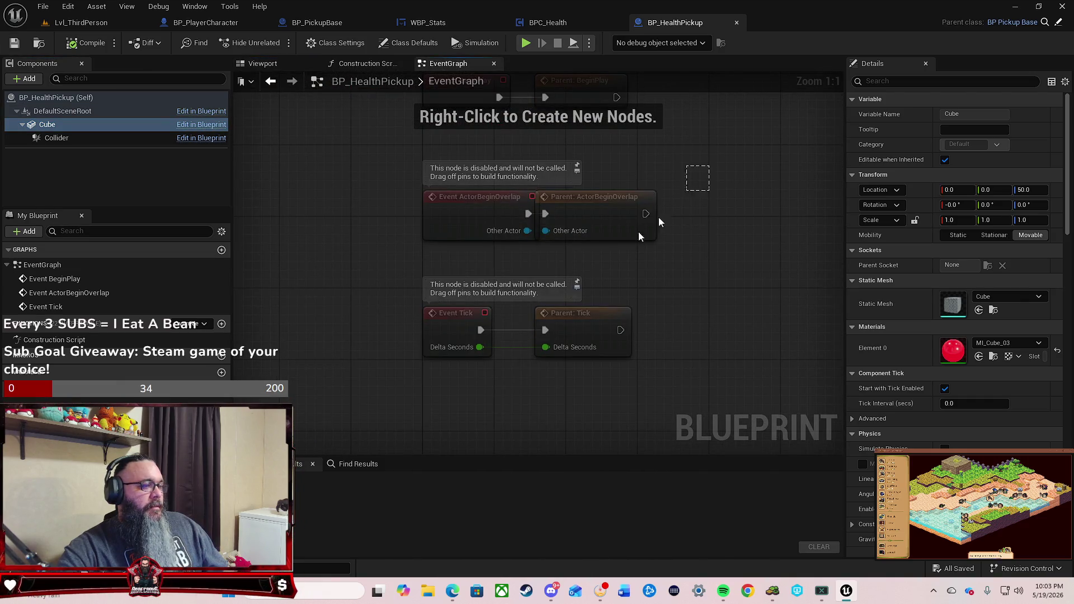
mouse_move(710, 165)
left_mouse_down()
mouse_move(659, 217)
mouse_move(302, 394)
left_mouse_up()
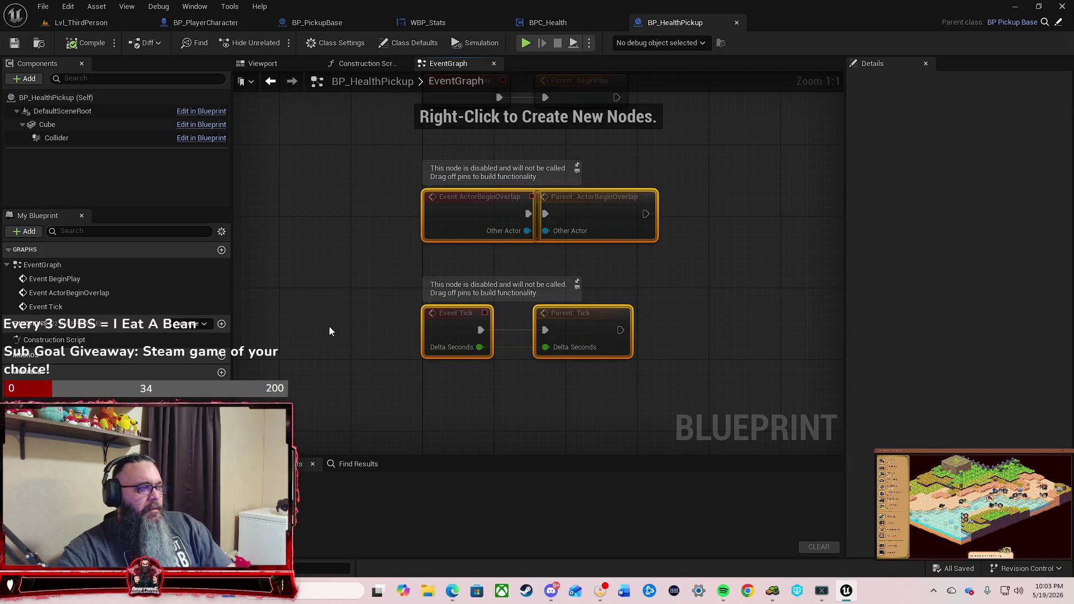
key("Delete")
key("Home")
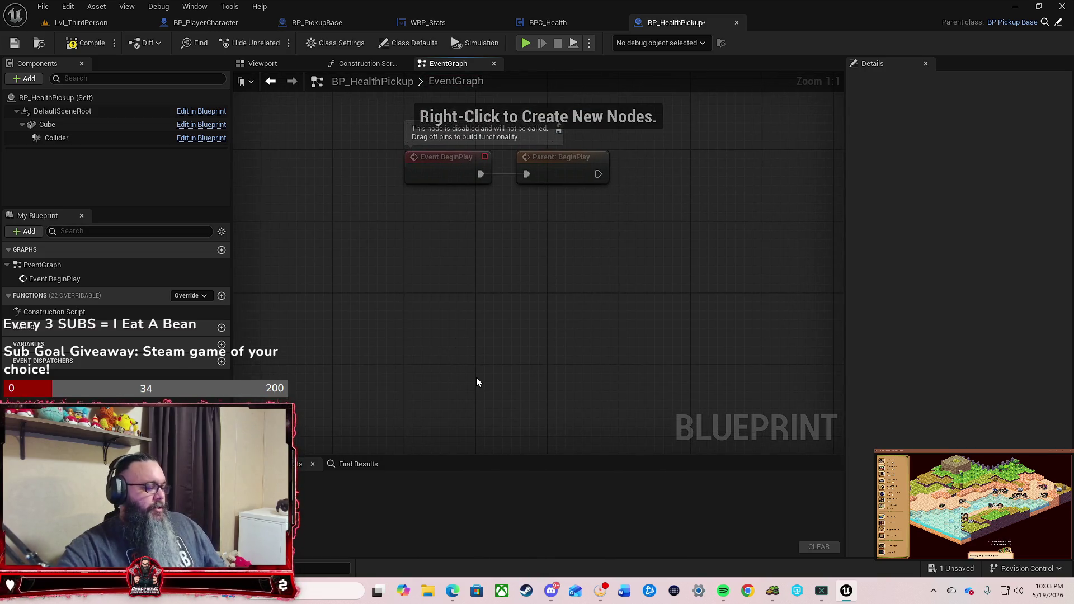
key("ctrl+z")
key("Home")
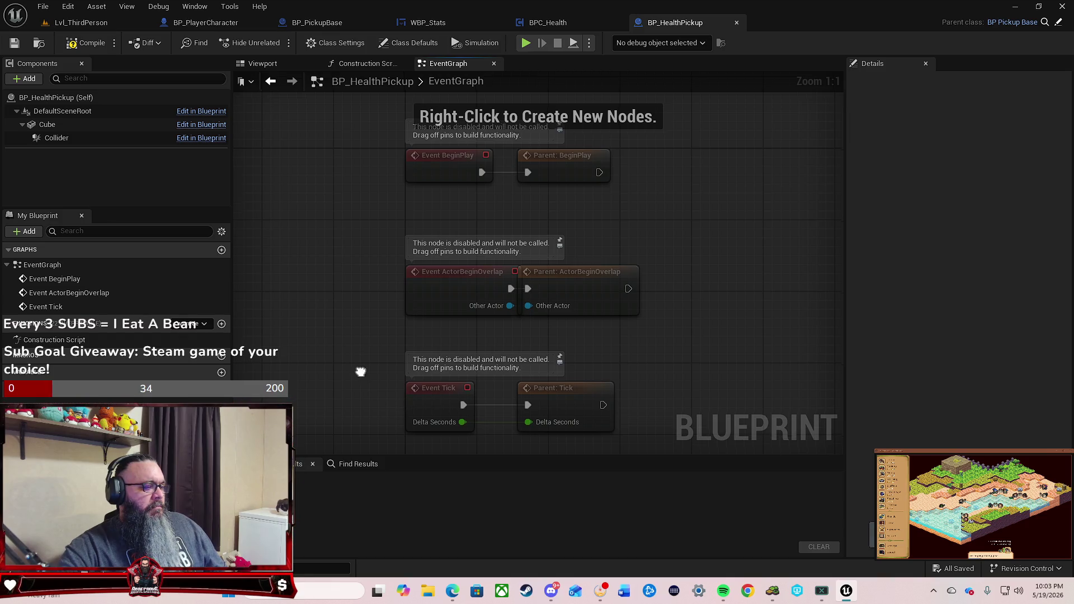
scroll(356, 343, "down", 1)
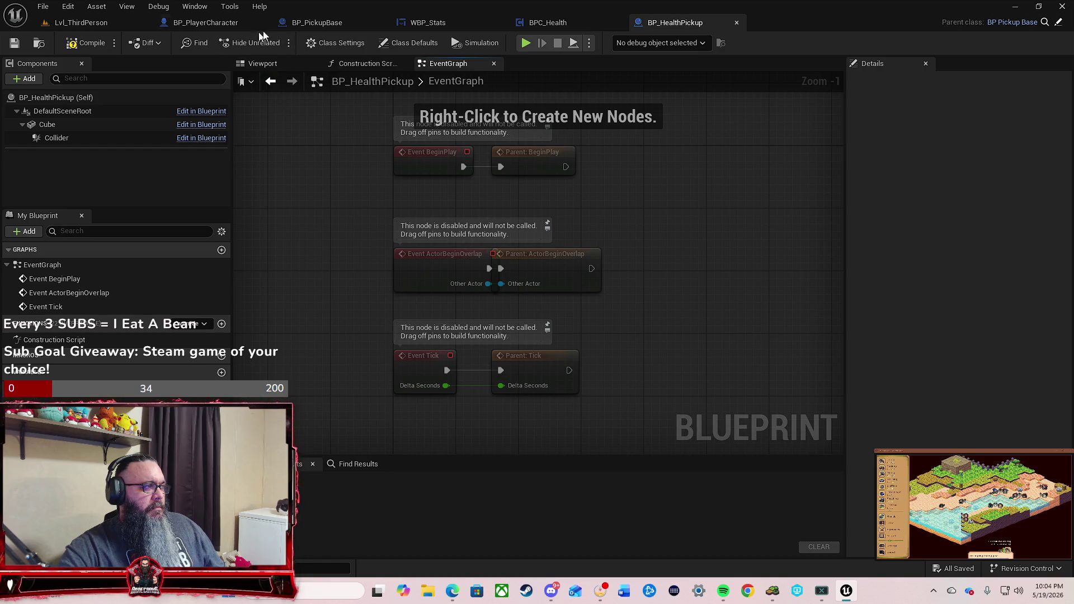
Step: Review BP_PickupBase's overlap logic, then delete every event node from BP_HealthPickup's graph
left_click(348, 25)
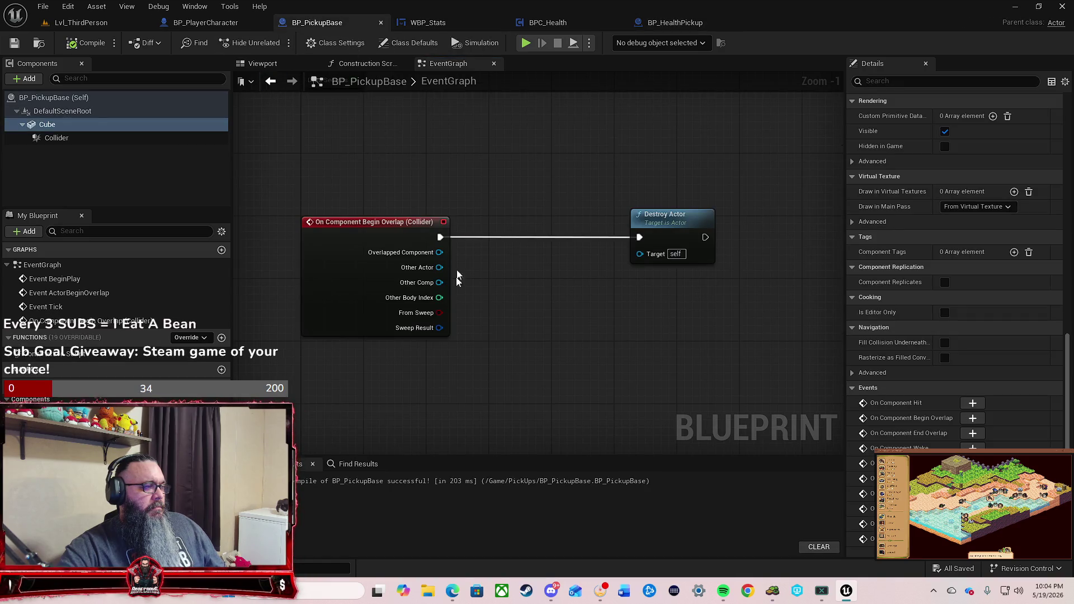
scroll(488, 274, "down", 4)
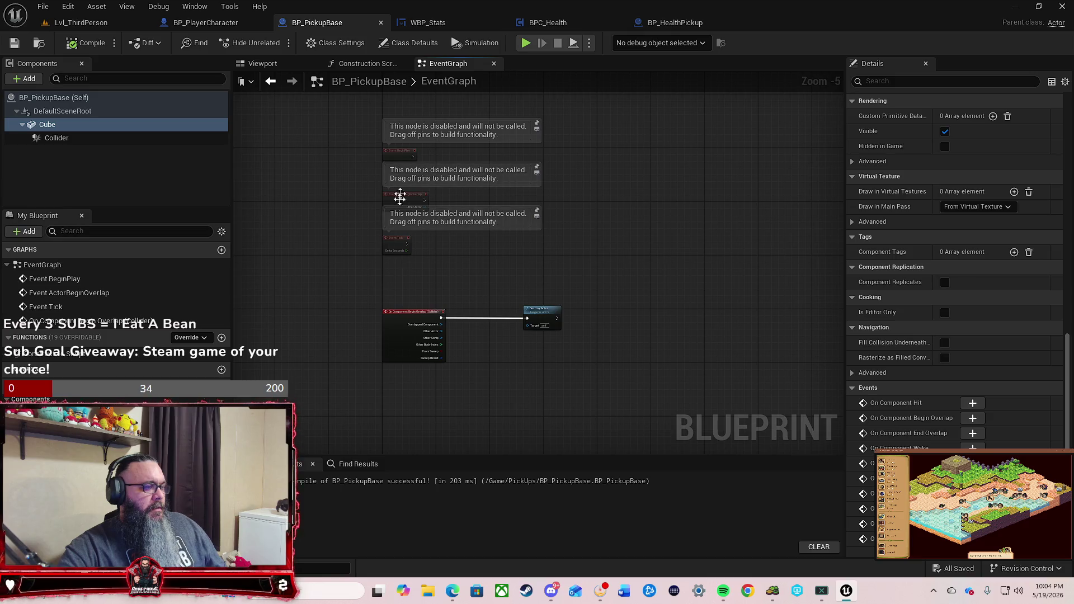
scroll(475, 293, "up", 3)
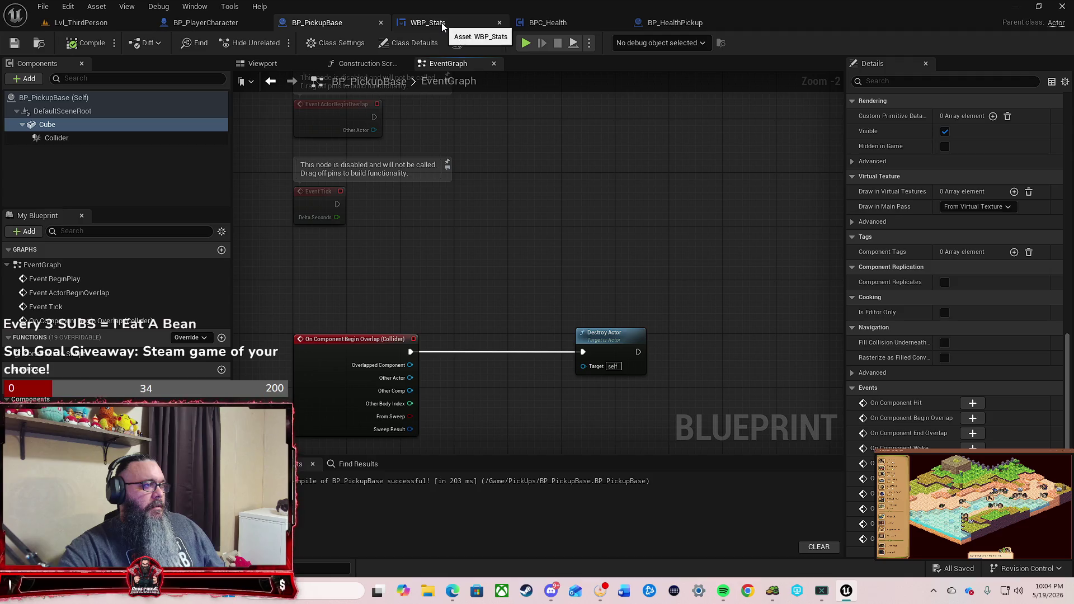
left_click(676, 22)
mouse_move(613, 178)
left_mouse_down()
mouse_move(307, 421)
mouse_move(313, 394)
left_mouse_up()
key("Delete")
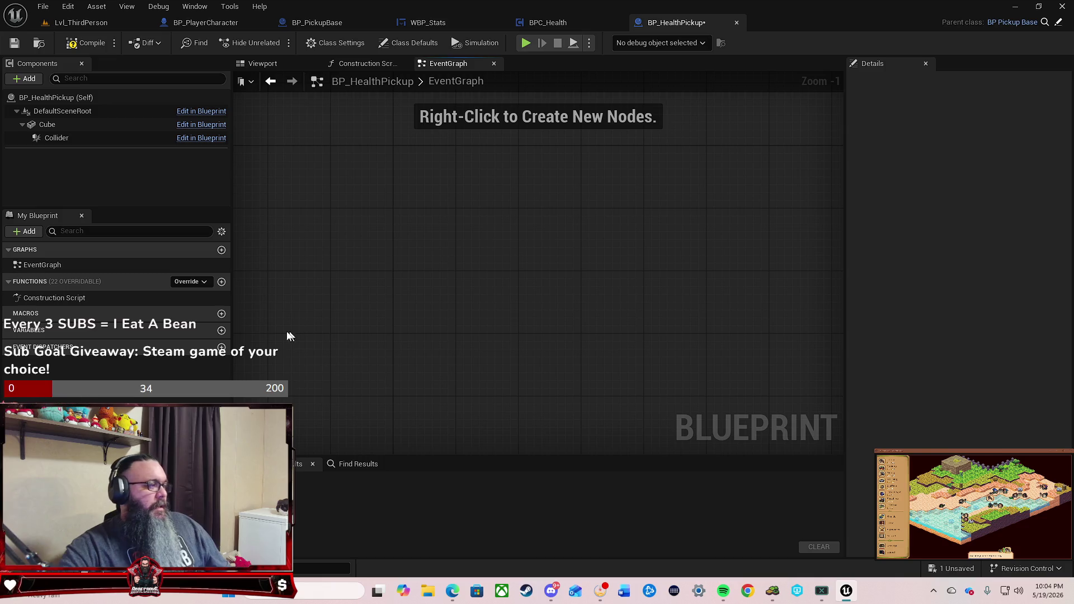
Step: Add an On Component Begin Overlap event for the Collider to the event graph
left_click_drag(411, 247, 415, 260)
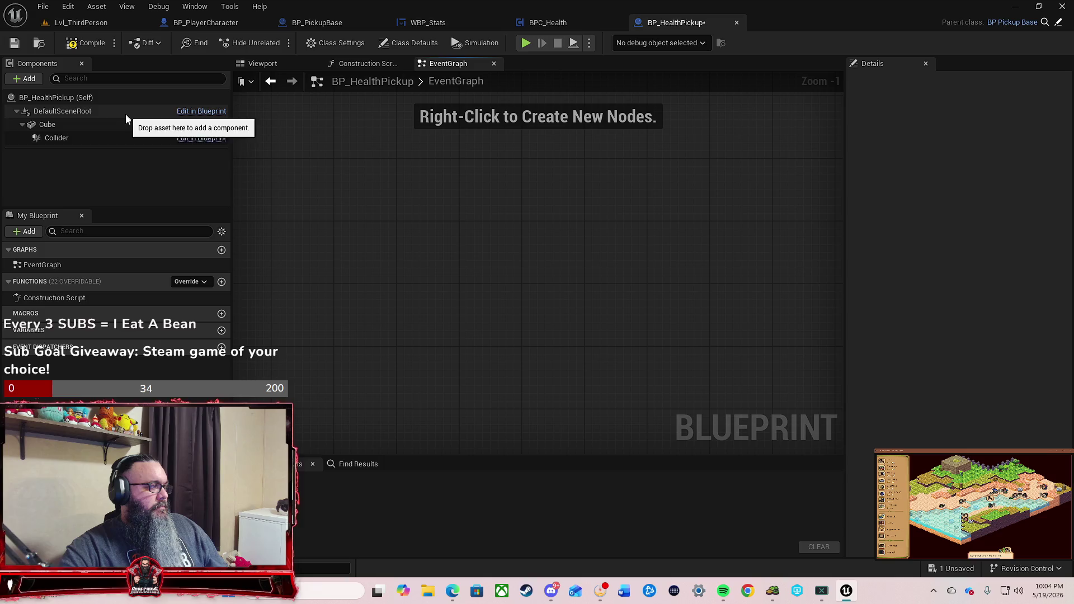
left_click(117, 138)
scroll(892, 377, "down", 10)
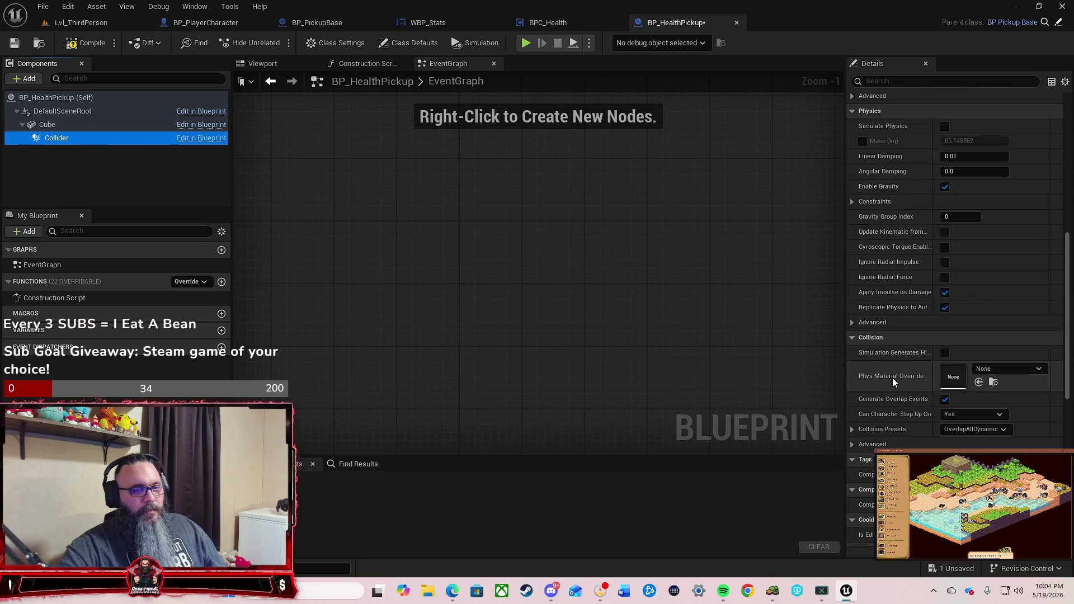
scroll(894, 379, "down", 5)
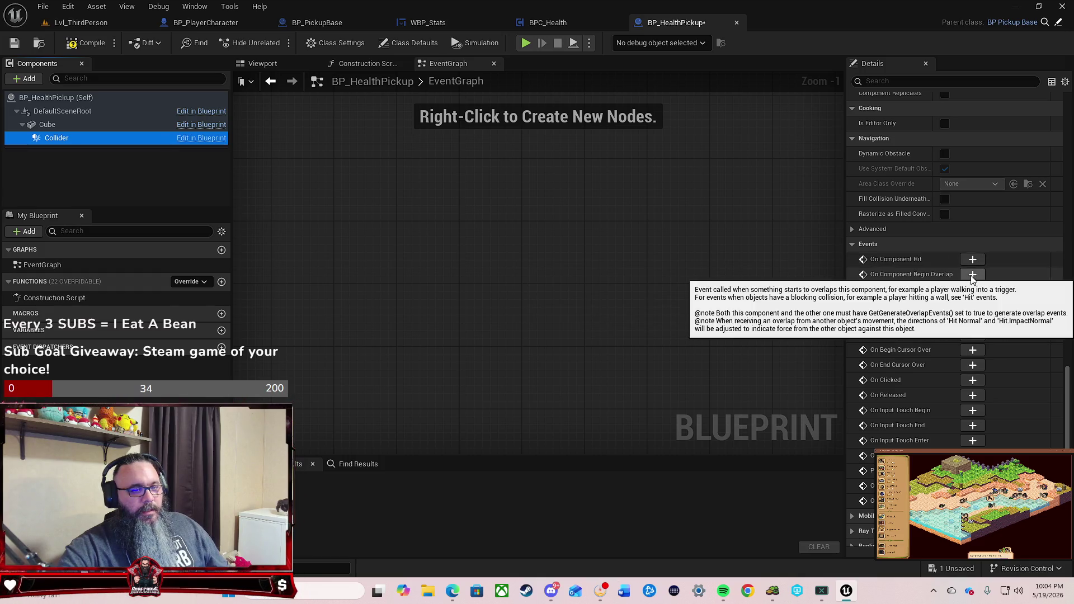
left_click(972, 274)
scroll(596, 333, "up", 1)
mouse_move(664, 290)
left_mouse_down()
mouse_move(494, 311)
mouse_move(461, 331)
left_mouse_up()
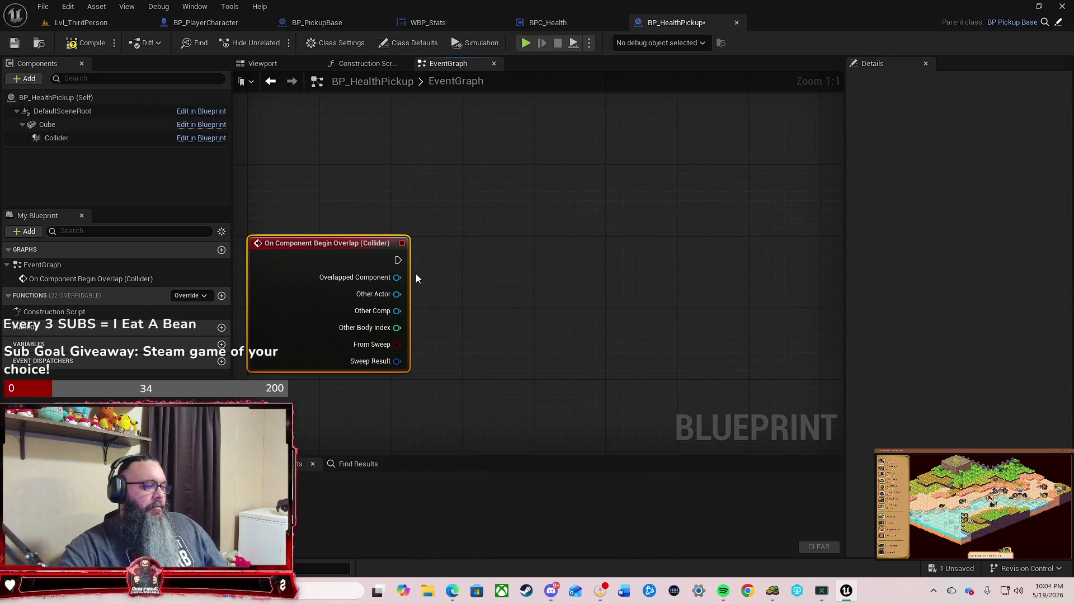
left_click_drag(397, 261, 504, 262)
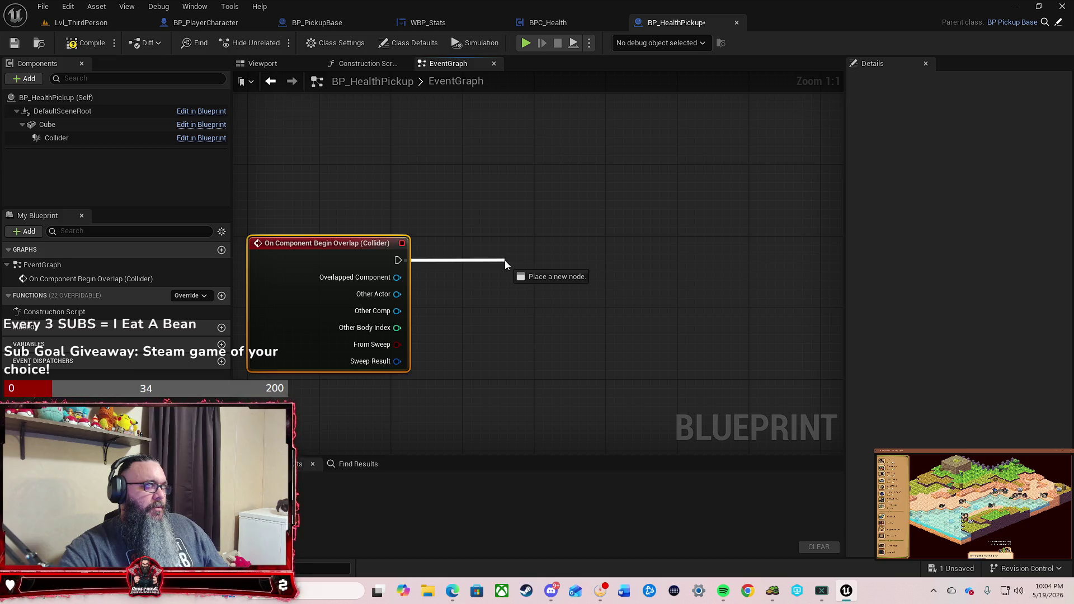
left_click_drag(505, 261, 505, 260)
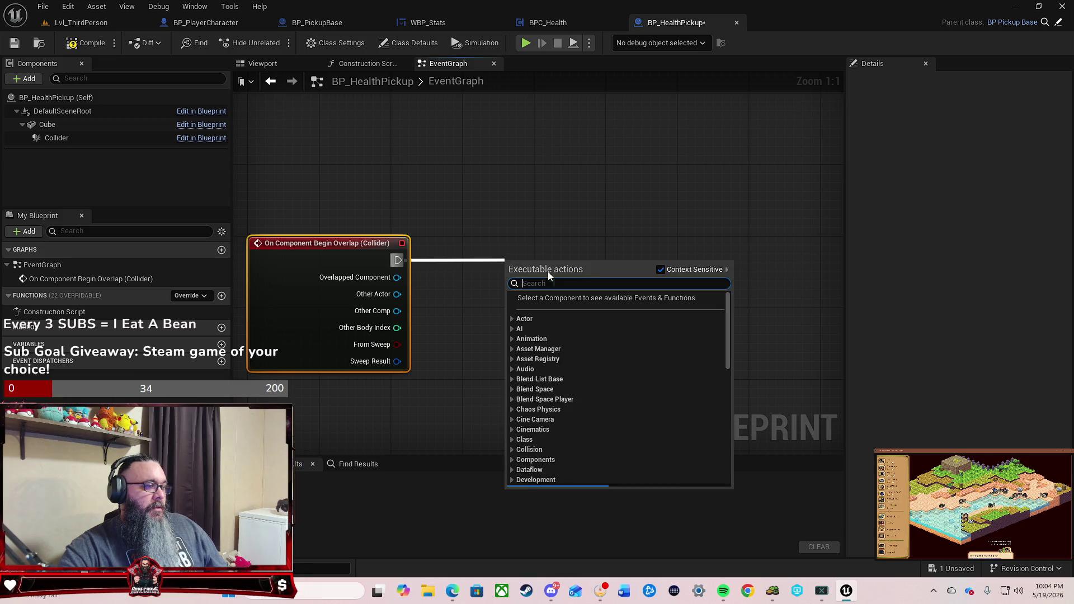
key("Escape")
Step: Add a BPC_Health component to the pickup and place its reference in the graph
left_click(31, 79)
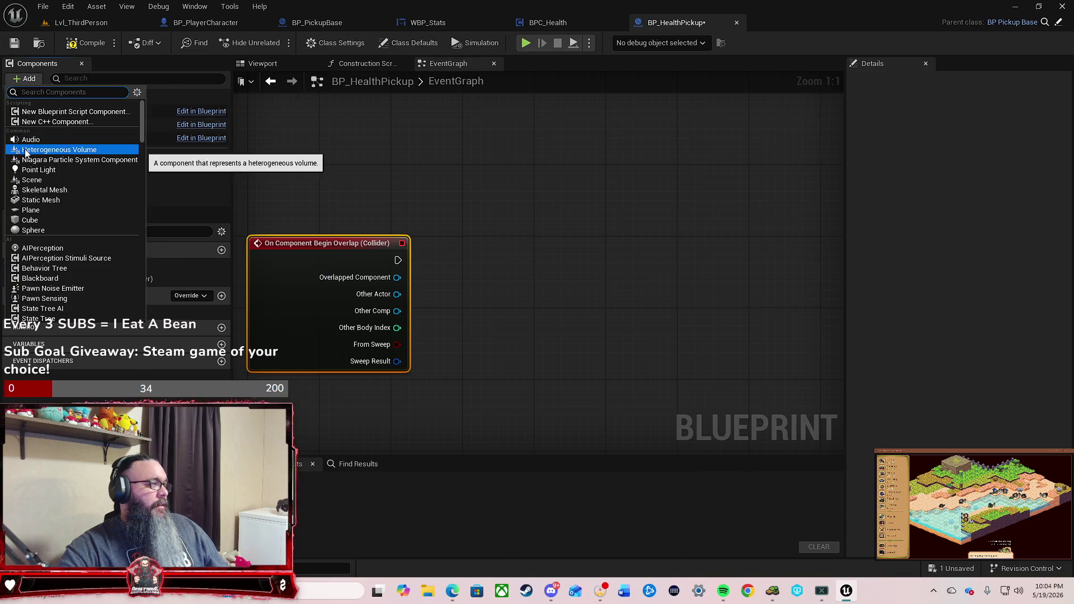
type("bpc")
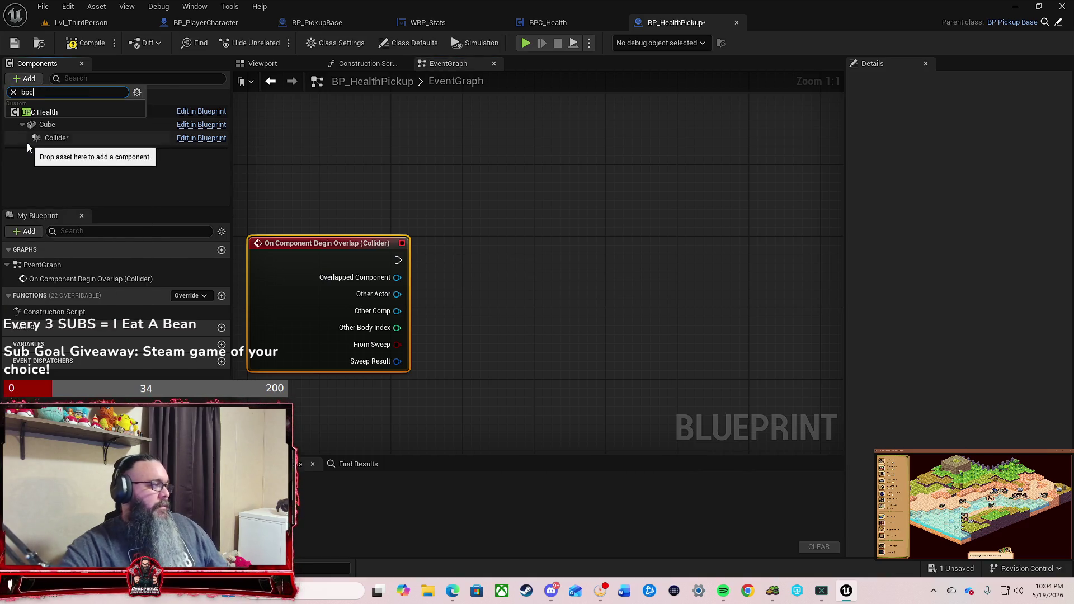
left_click(82, 112)
left_click(106, 178)
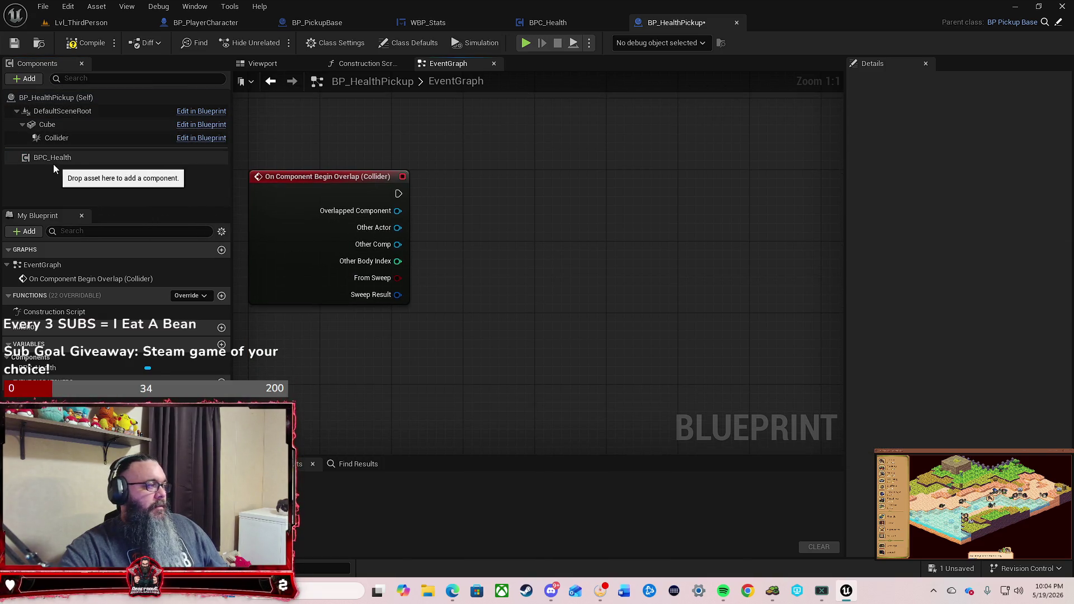
mouse_move(46, 160)
left_mouse_down()
mouse_move(354, 369)
mouse_move(464, 338)
mouse_move(582, 341)
left_mouse_up()
Step: Add a Get Health node from BPC_Health and position it beside the component reference
type("hea")
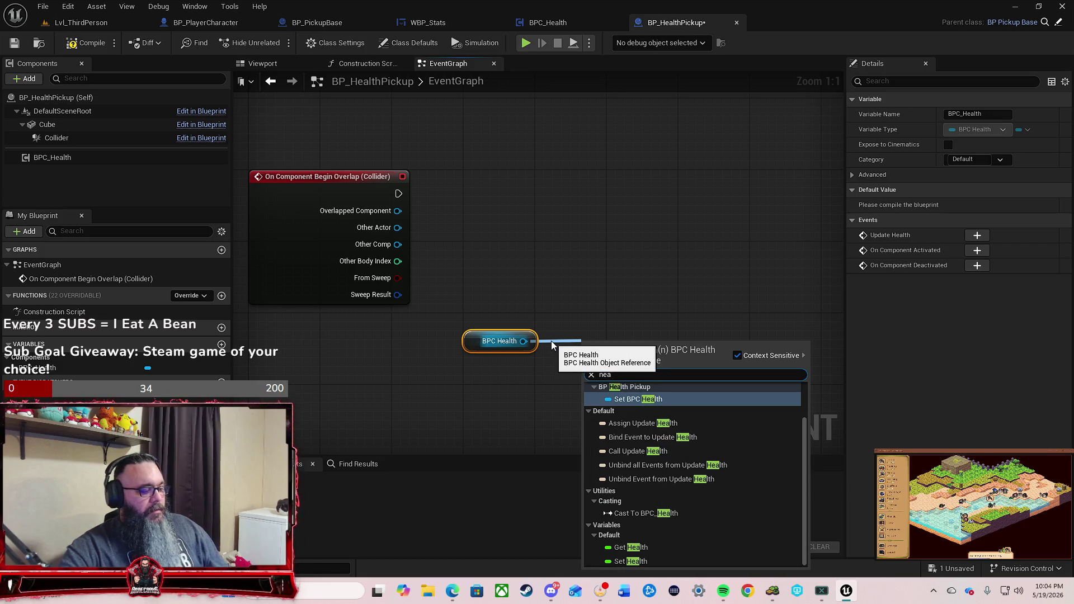
type("lth")
left_click(640, 547)
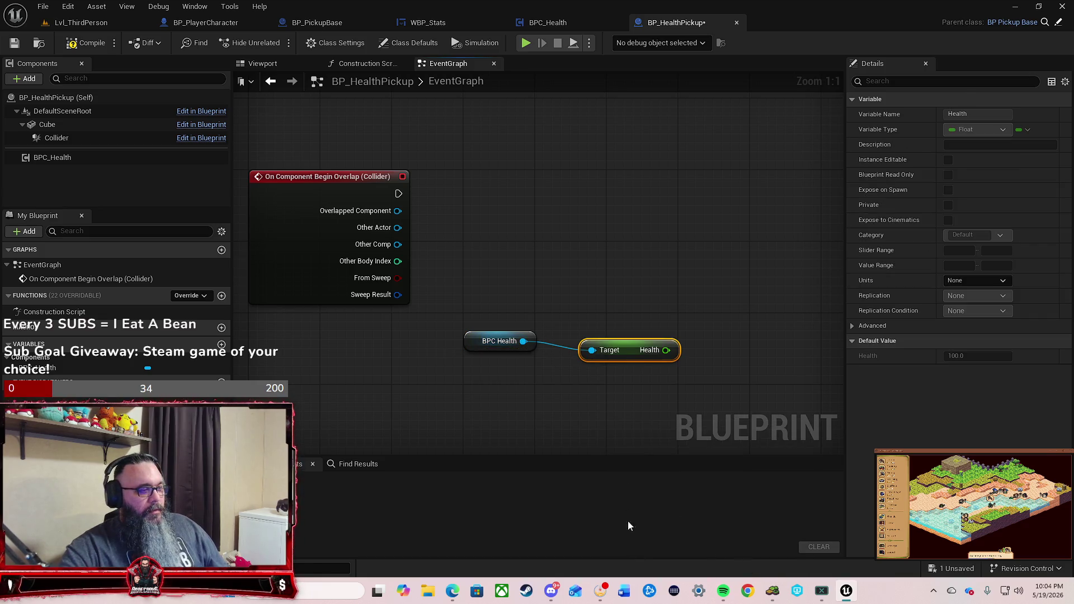
mouse_move(587, 378)
left_mouse_down()
mouse_move(566, 363)
mouse_move(560, 372)
mouse_move(650, 367)
left_mouse_up()
type("set")
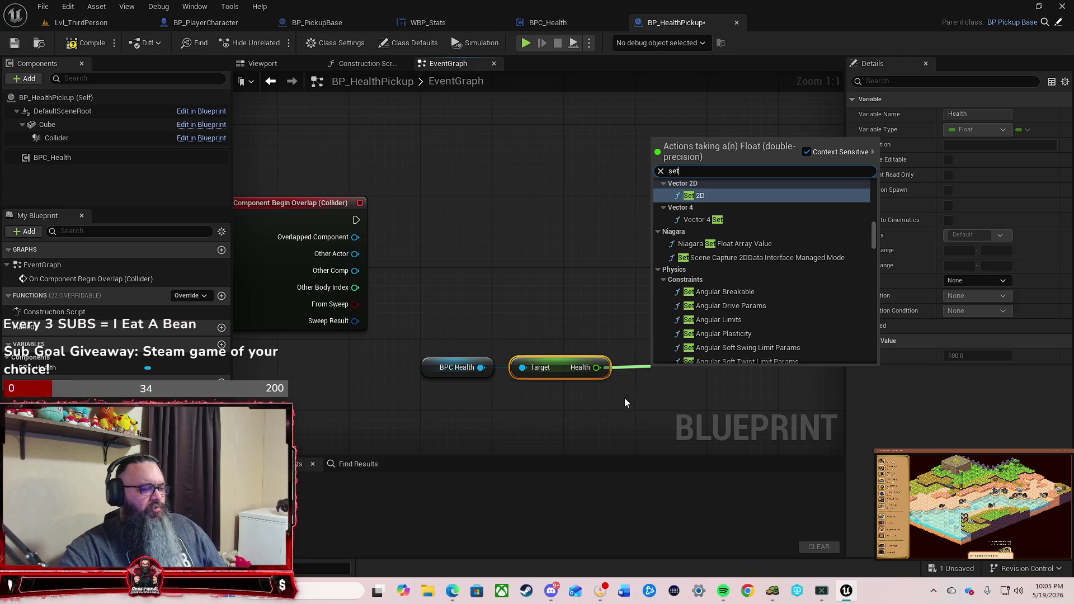
key("Escape")
Step: Create a new Float variable named AddHealth
right_click(603, 403)
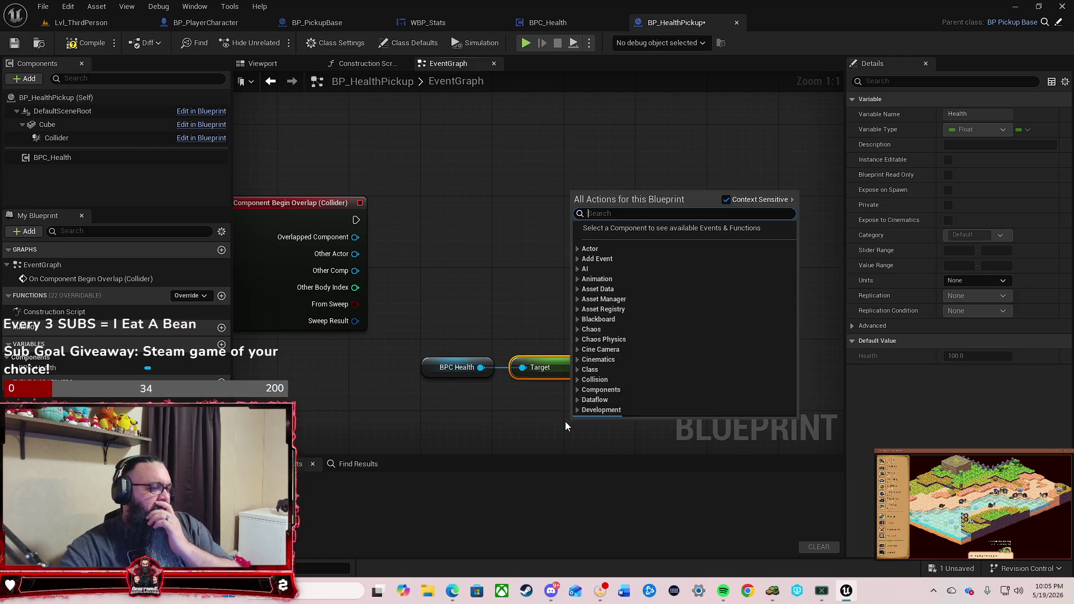
left_click(205, 355)
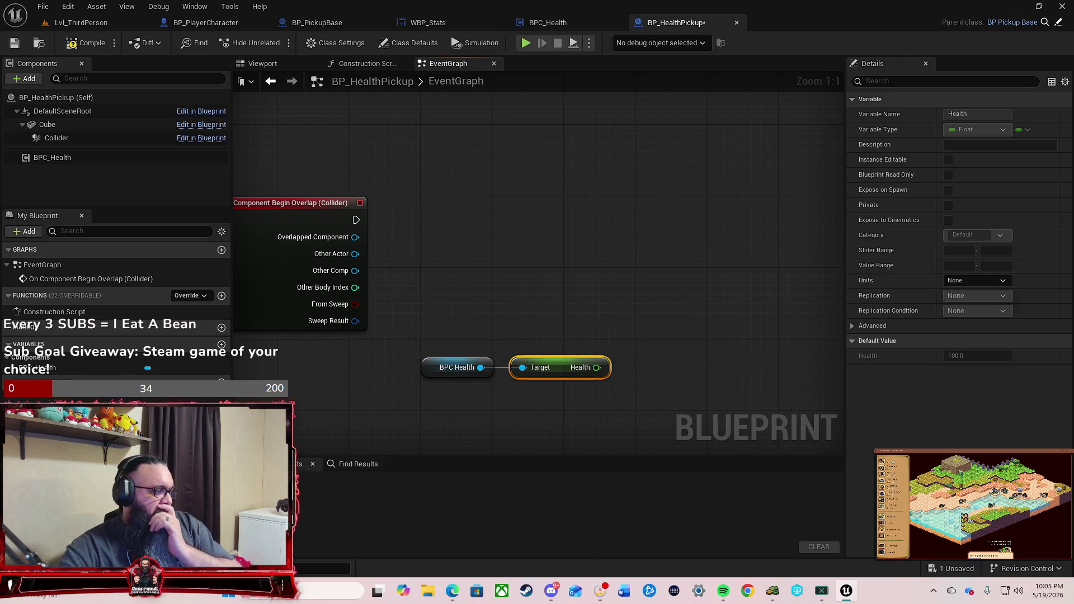
left_click(221, 345)
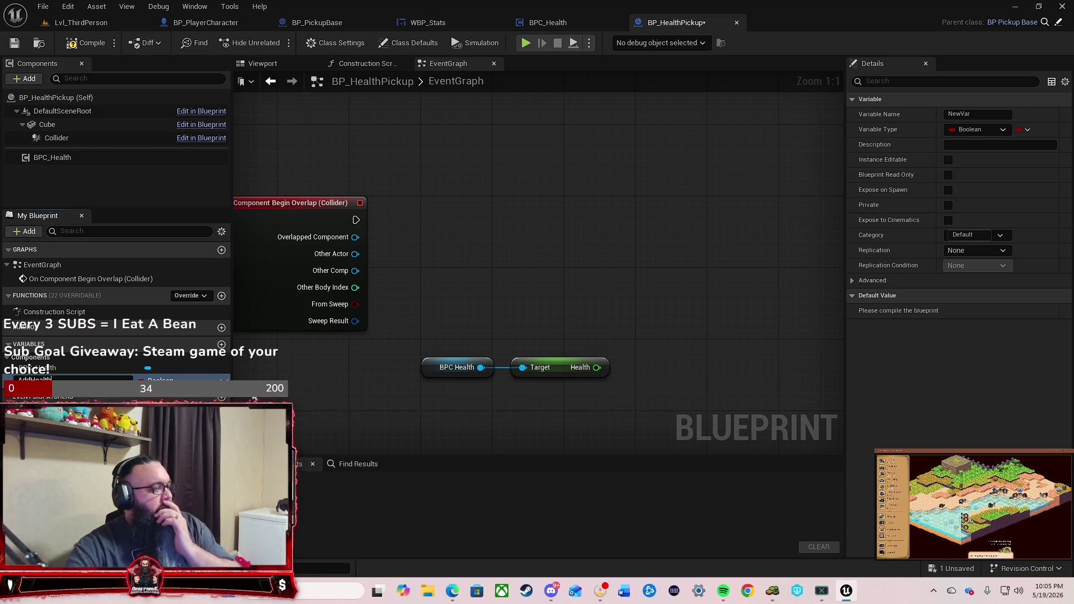
key("Return")
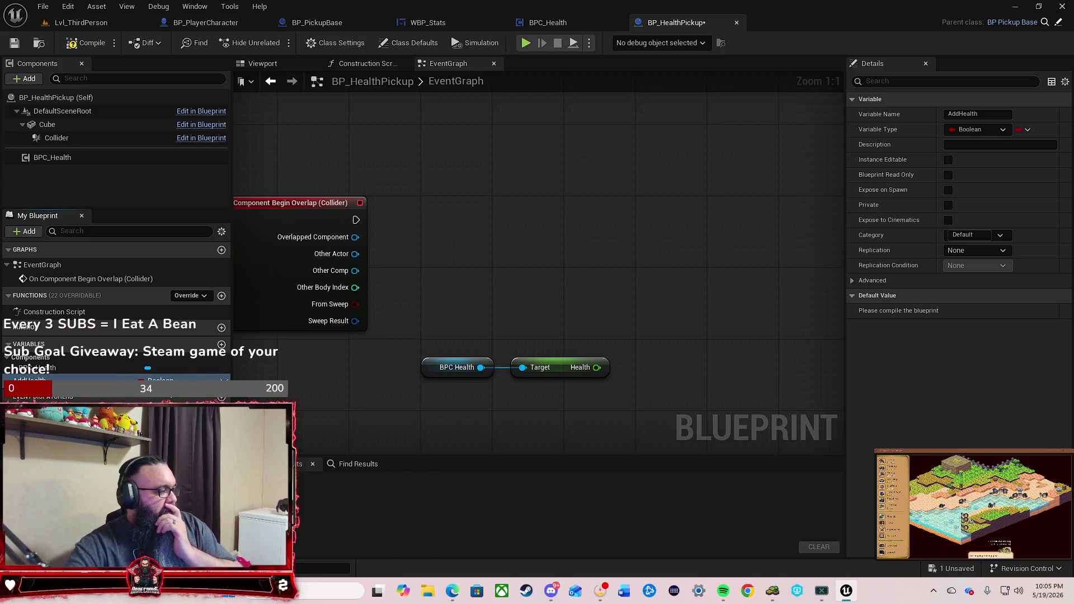
left_click(162, 381)
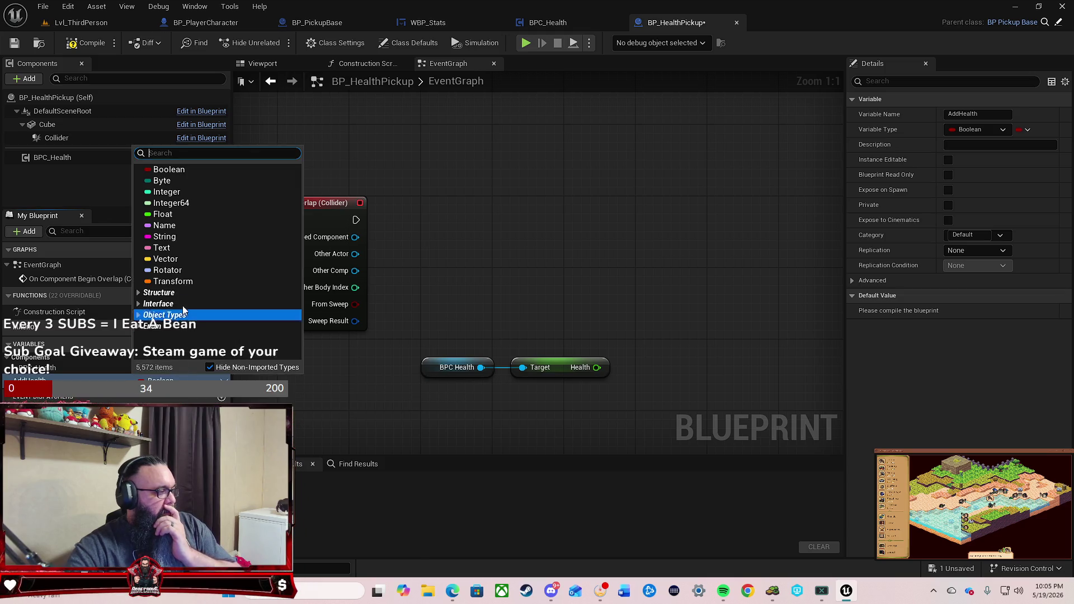
left_click(162, 215)
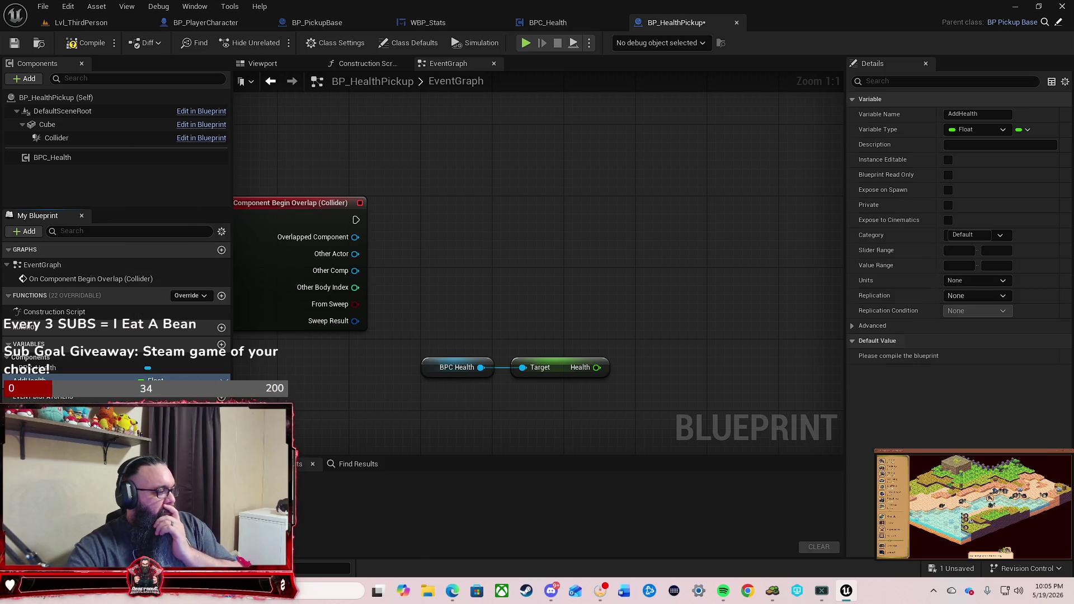
mouse_move(391, 409)
left_mouse_down()
mouse_move(328, 384)
mouse_move(337, 342)
left_mouse_up()
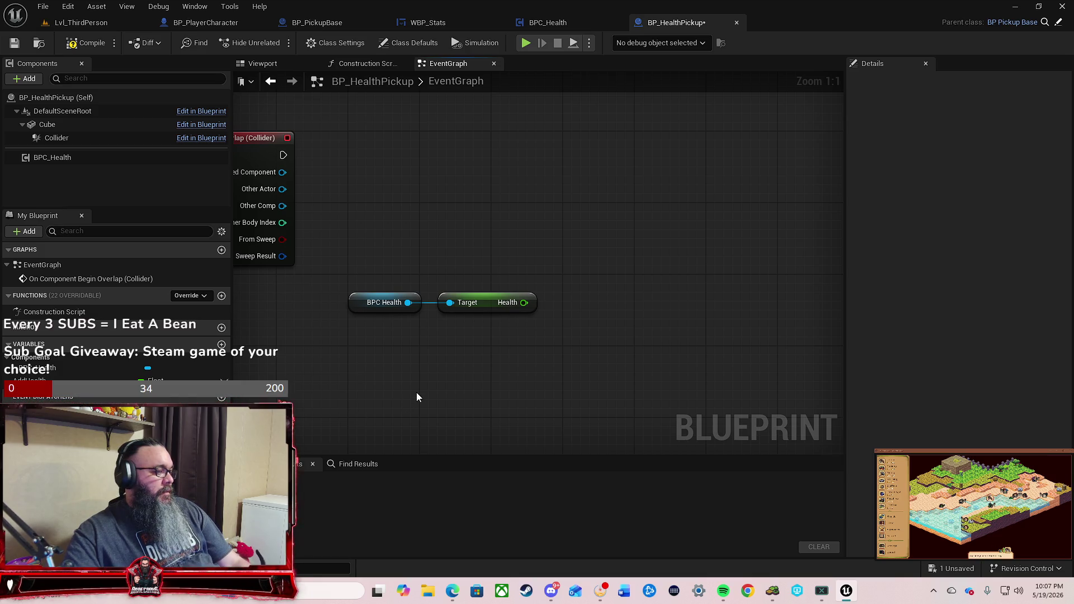
Step: Add a Cast To BP_PlayerCharacter node and wire the overlap event's exec into it
right_click(503, 170)
type("up")
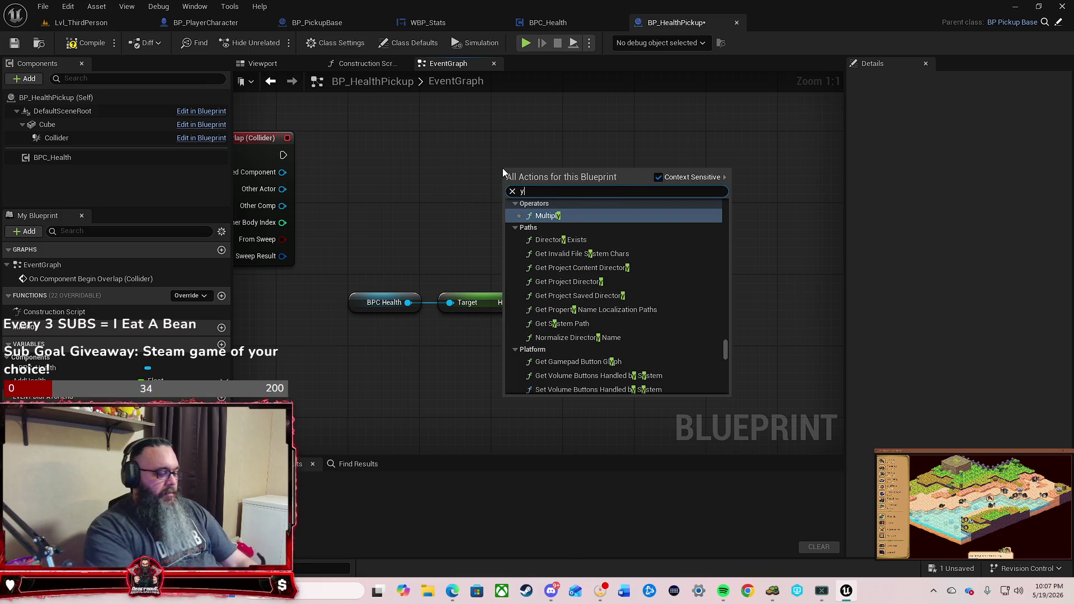
type("date")
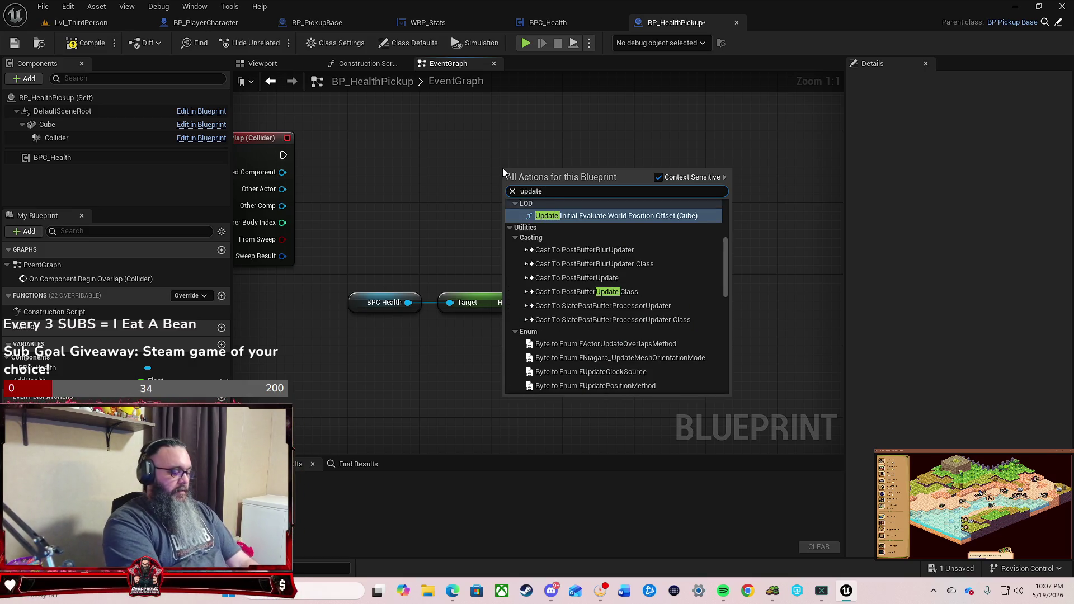
type(" health")
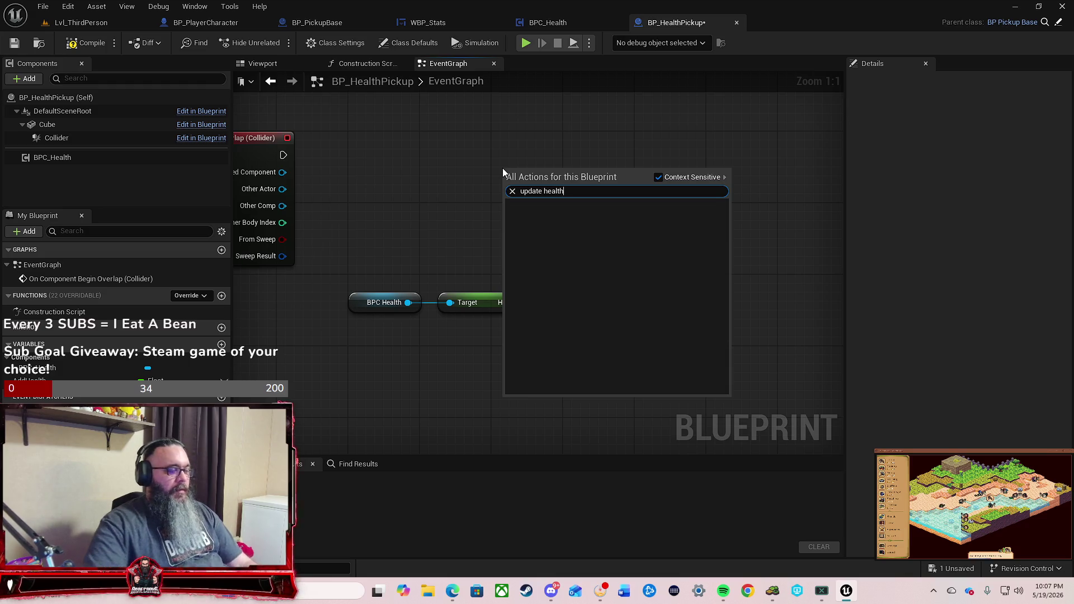
left_click(392, 204)
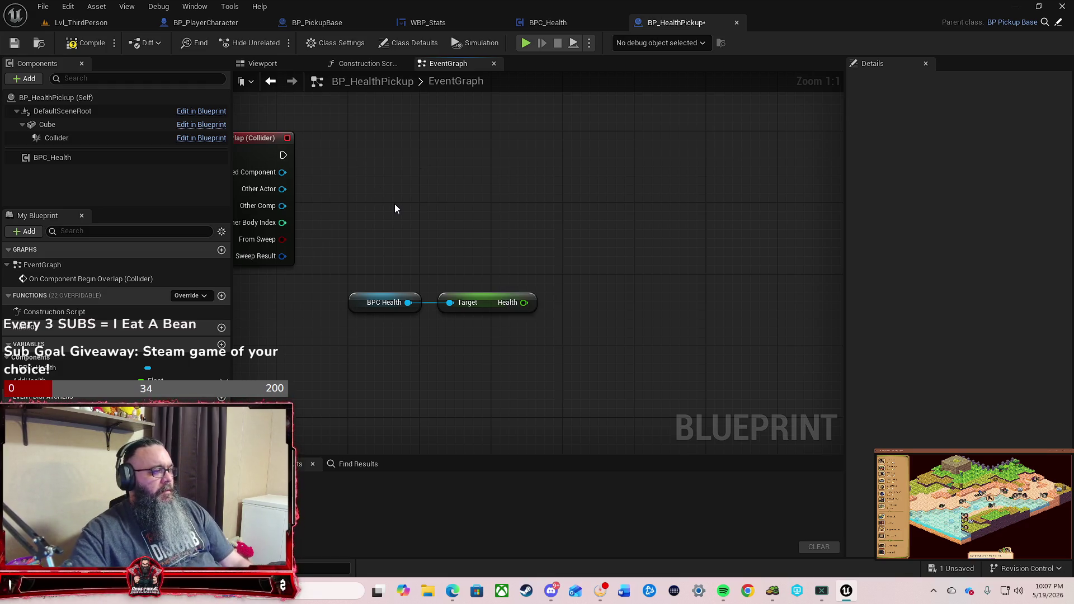
right_click(395, 203)
left_click(428, 166)
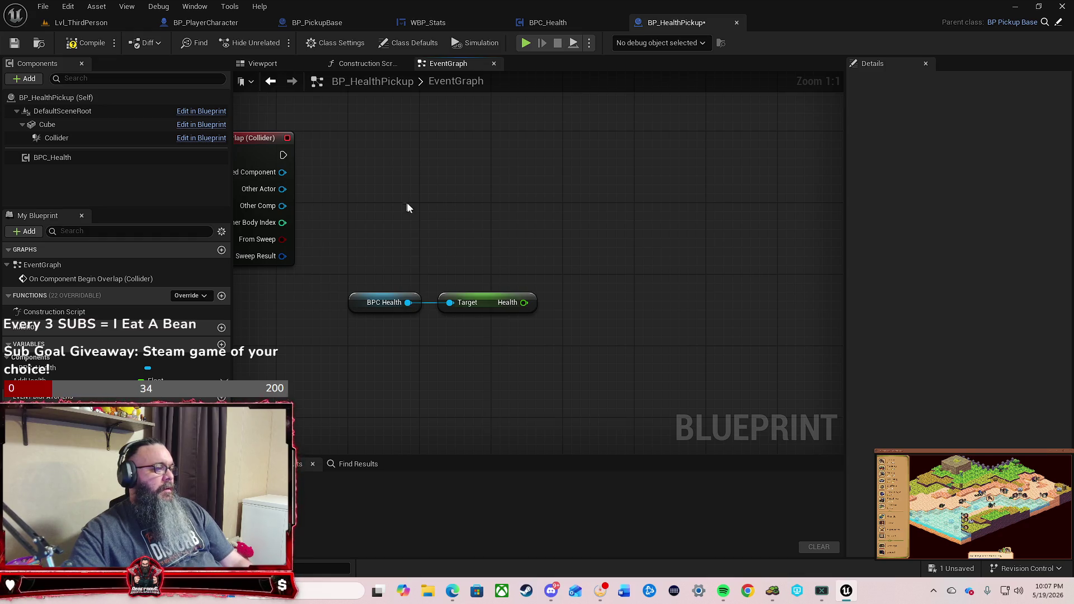
left_click_drag(408, 209, 412, 173)
right_click(421, 148)
type("cast to")
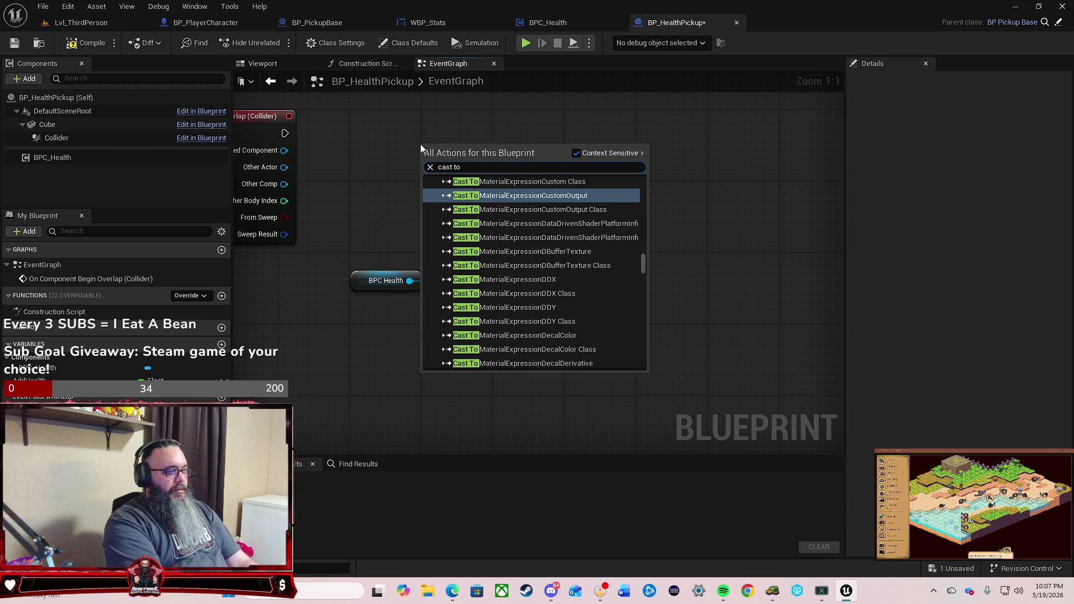
type(" bp")
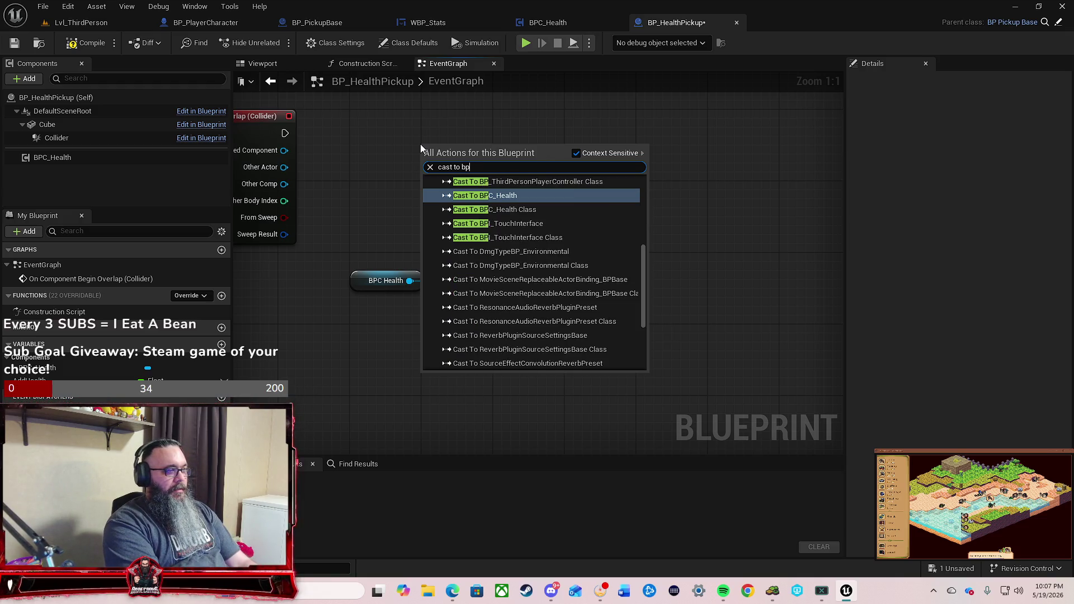
type(" pl")
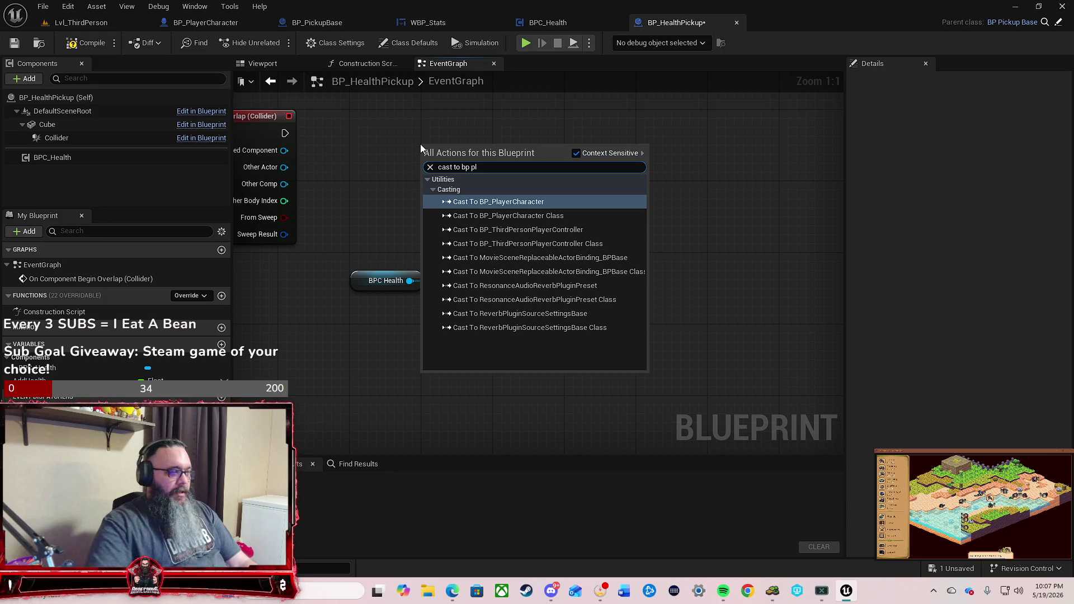
left_click(565, 205)
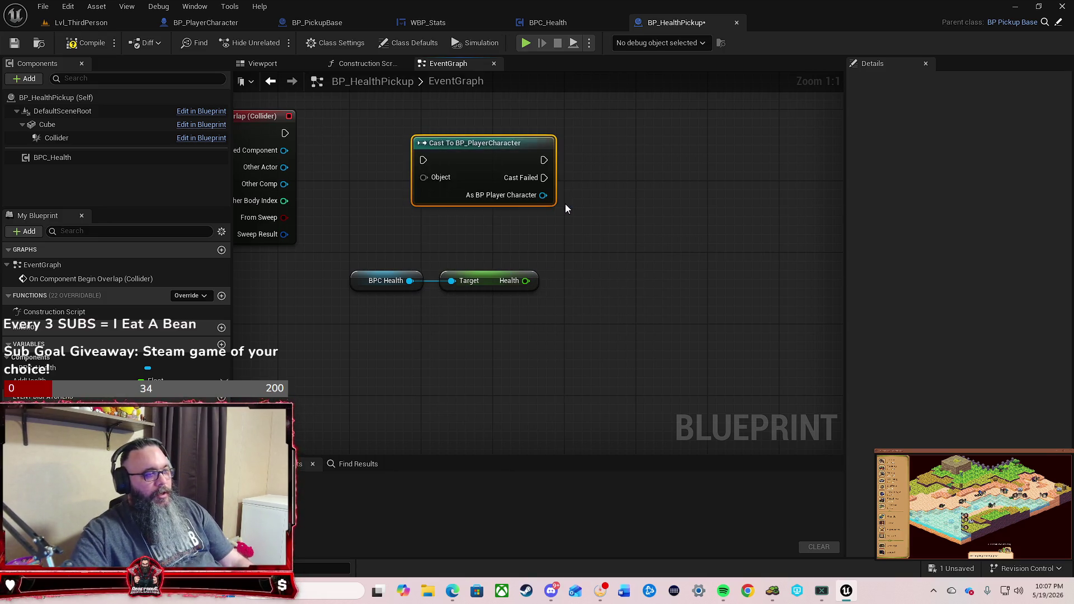
mouse_move(455, 208)
left_mouse_down()
mouse_move(452, 196)
mouse_move(438, 217)
mouse_move(427, 202)
left_mouse_up()
left_click_drag(272, 194, 375, 194)
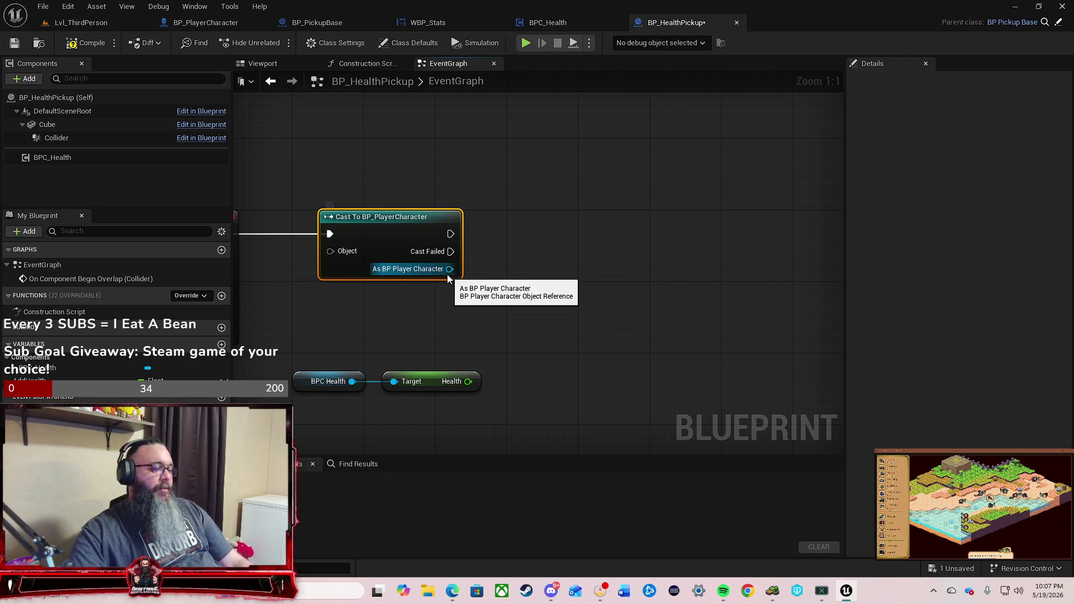
Step: Call Update Health Bar on the cast's As BP Player Character output and move it right
left_click_drag(450, 270, 513, 252)
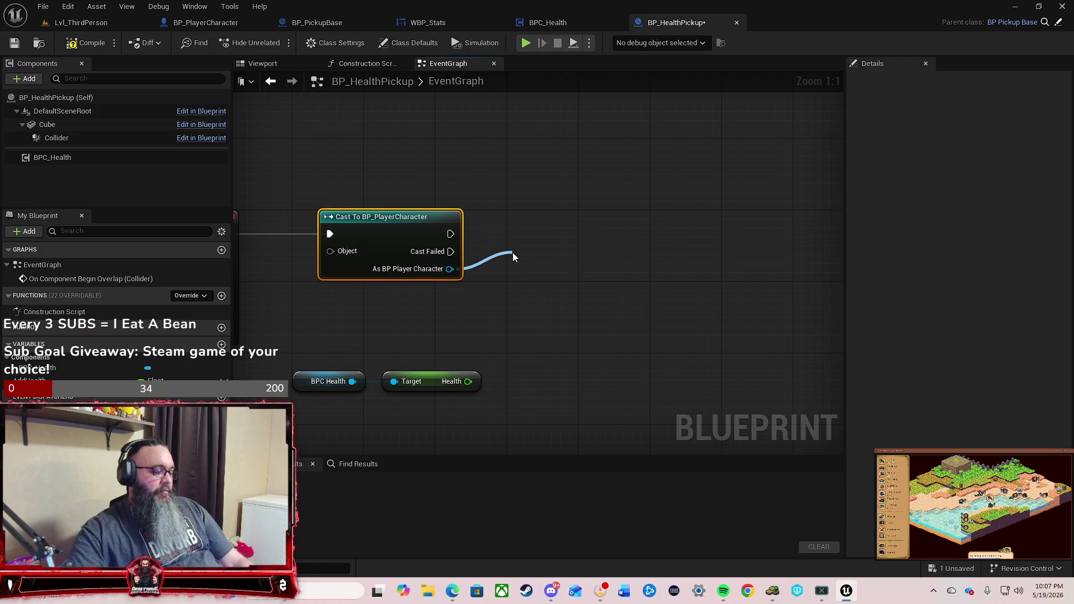
type("update")
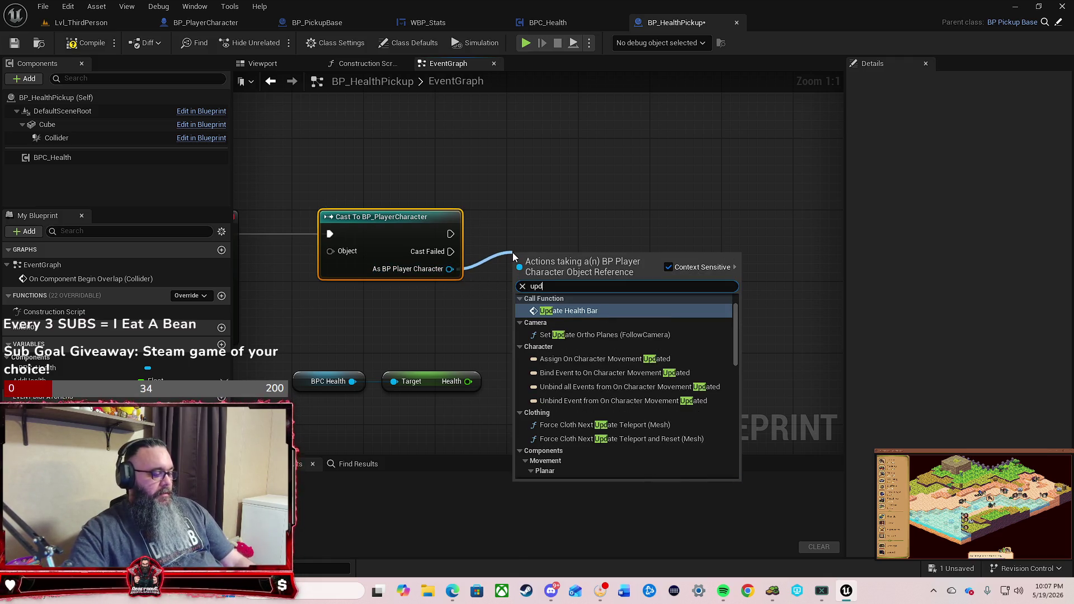
left_click(582, 311)
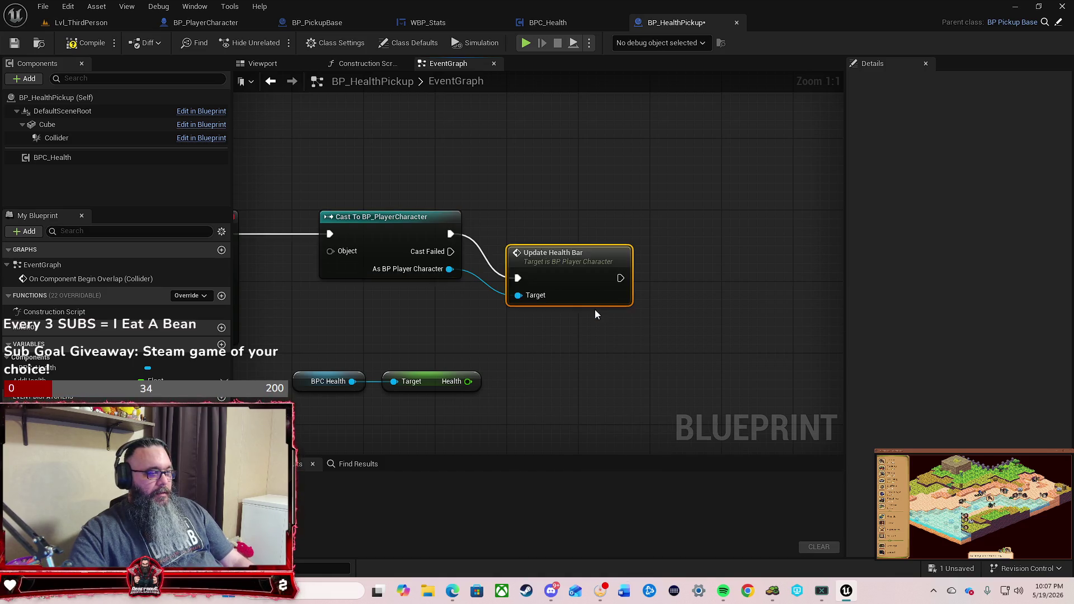
left_click_drag(600, 231, 728, 227)
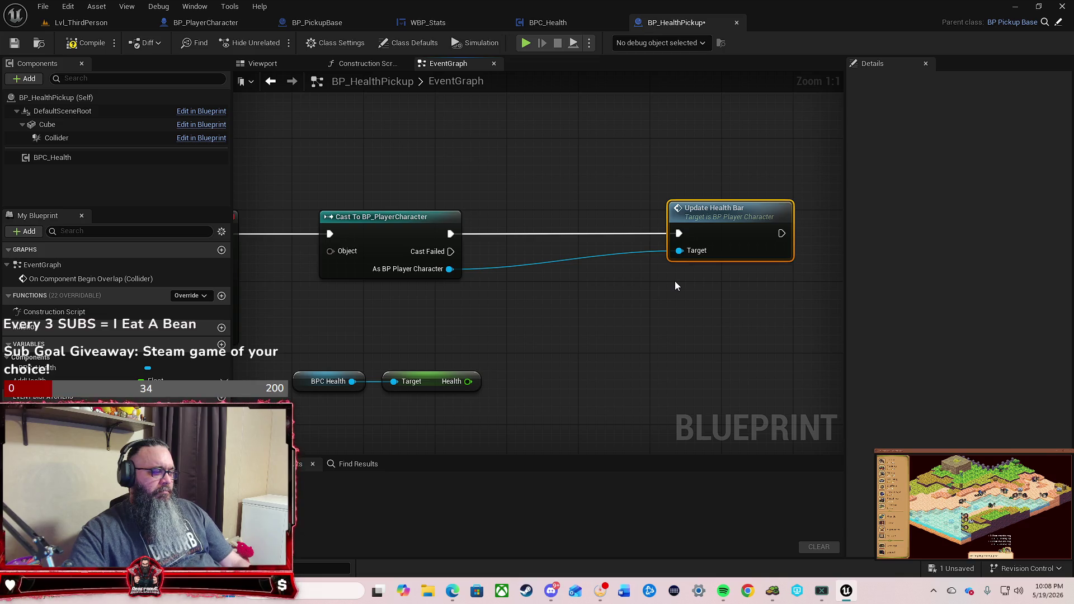
left_click_drag(579, 325, 636, 321)
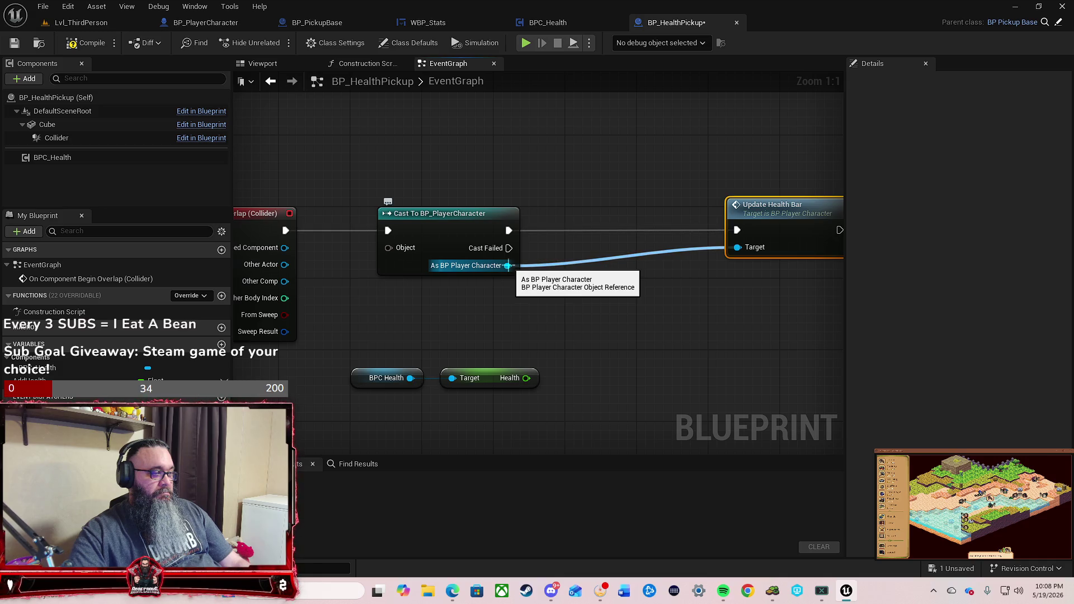
Step: Search for a 'get hea' action after the successful cast, then dismiss the list
left_click_drag(508, 230, 554, 229)
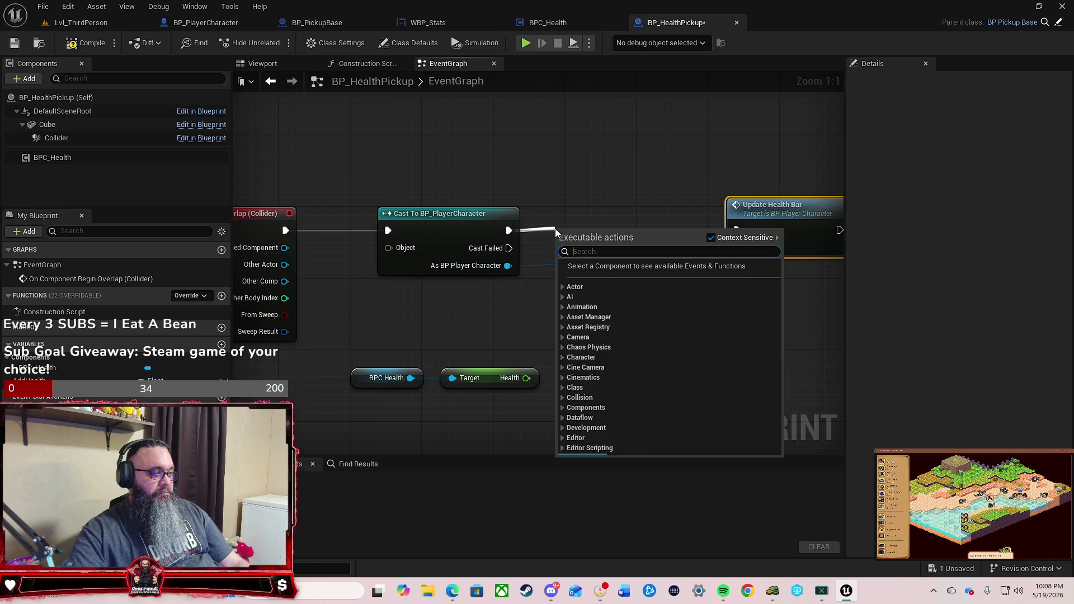
type("get")
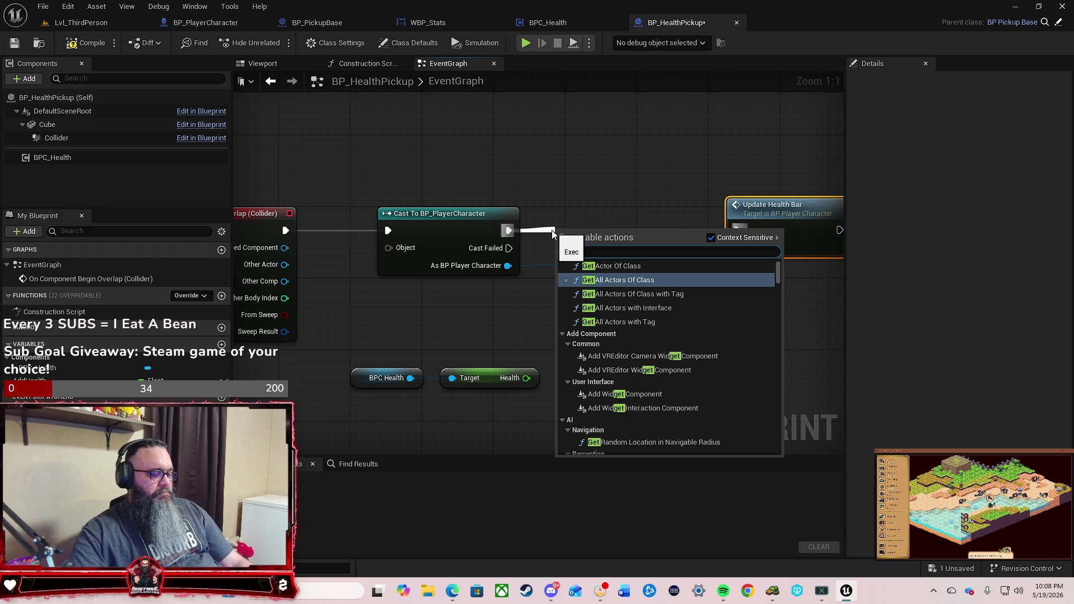
type(" hea")
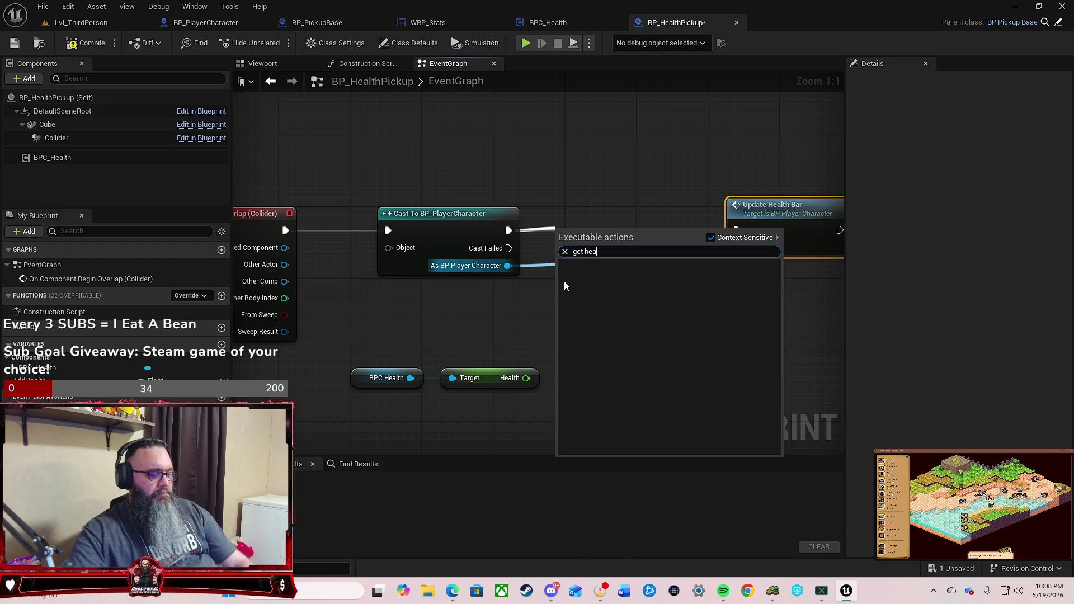
key("BackSpace")
key("BackSpace")
key("BackSpace")
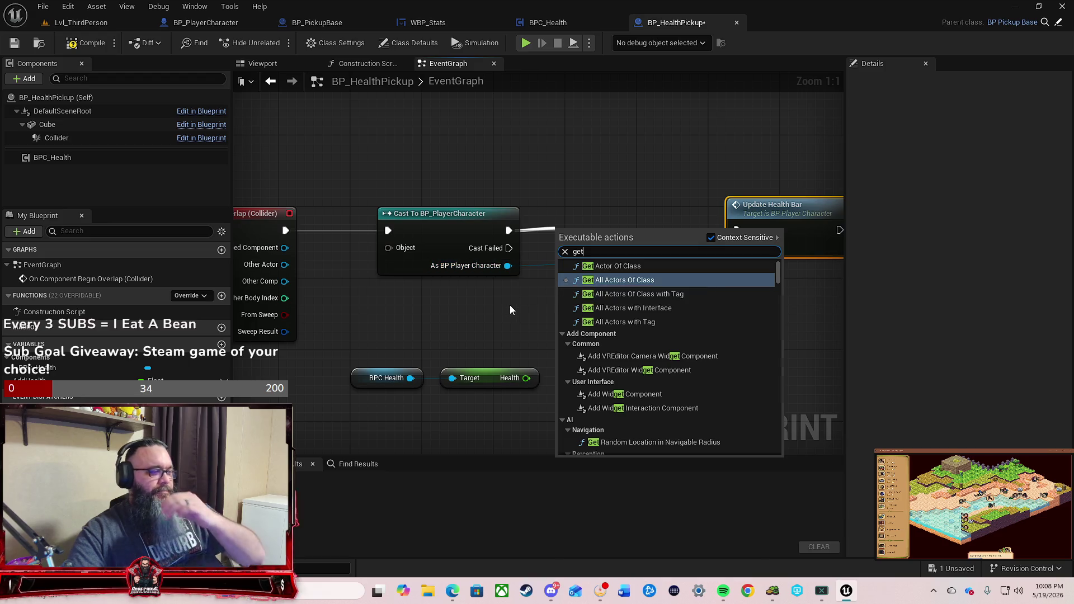
left_click(510, 310)
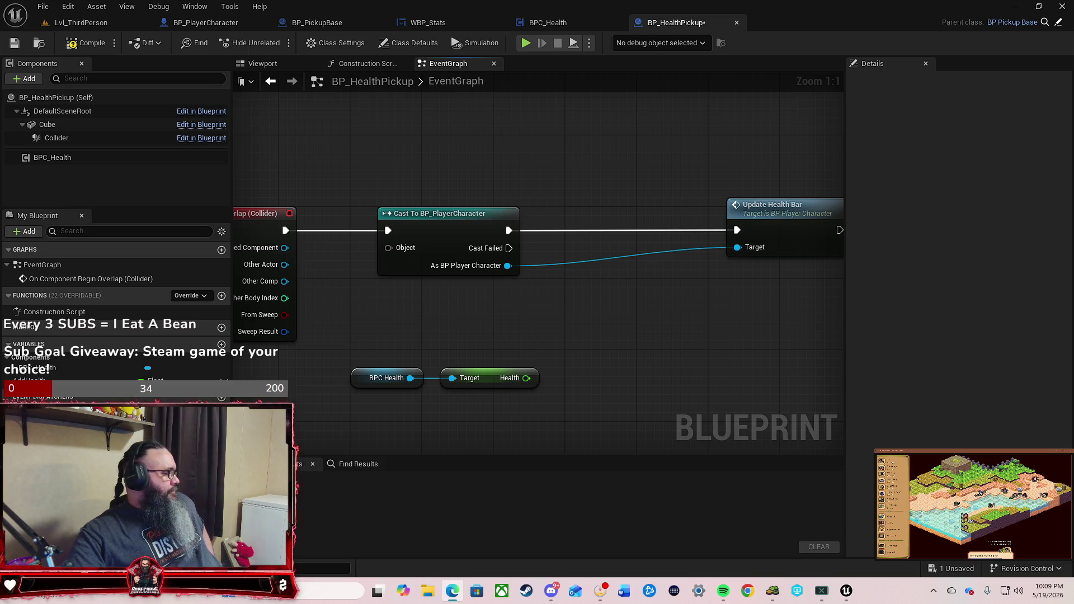
Step: Drag the Update Health Bar node left, nearer the Cast To BP_PlayerCharacter node
left_click_drag(695, 328, 639, 294)
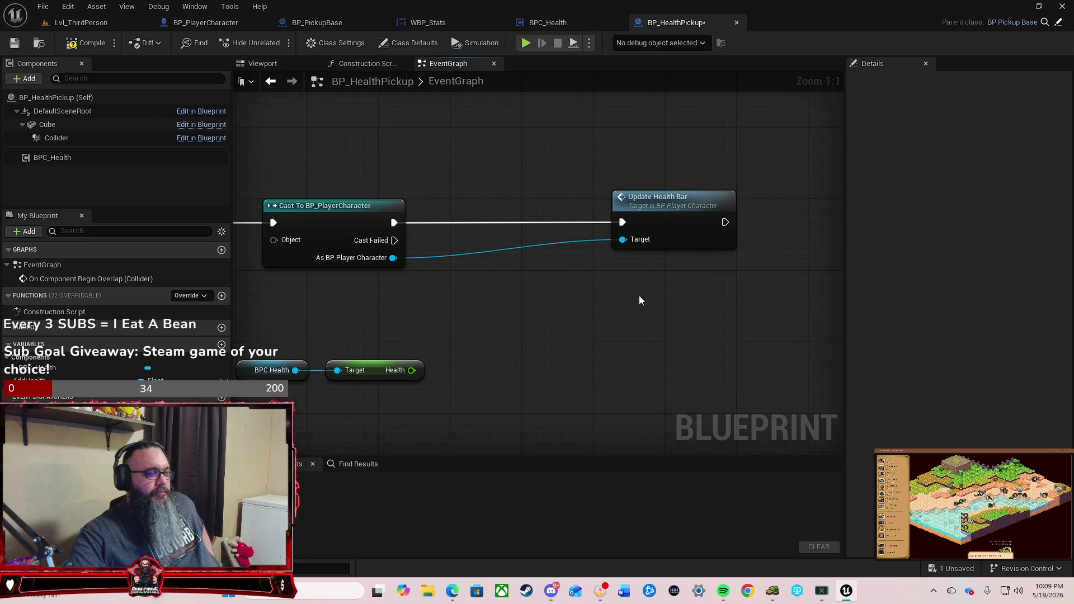
left_click(665, 241)
left_click_drag(664, 241, 585, 239)
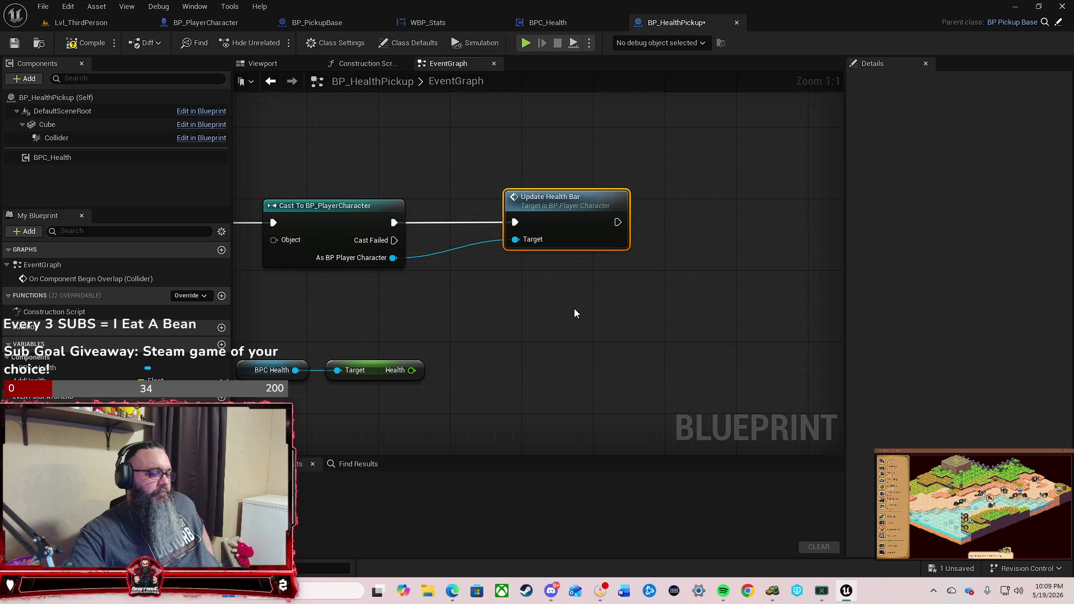
Step: Save BP_HealthPickup via Save Selected, then drag the AddHealth variable into the graph
left_click(953, 569)
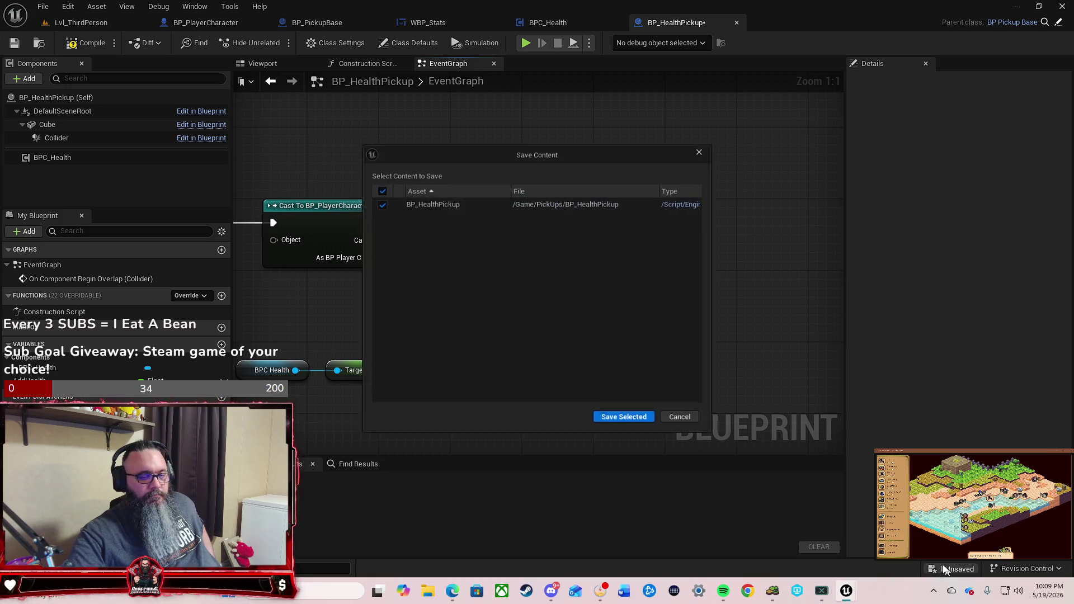
left_click(623, 419)
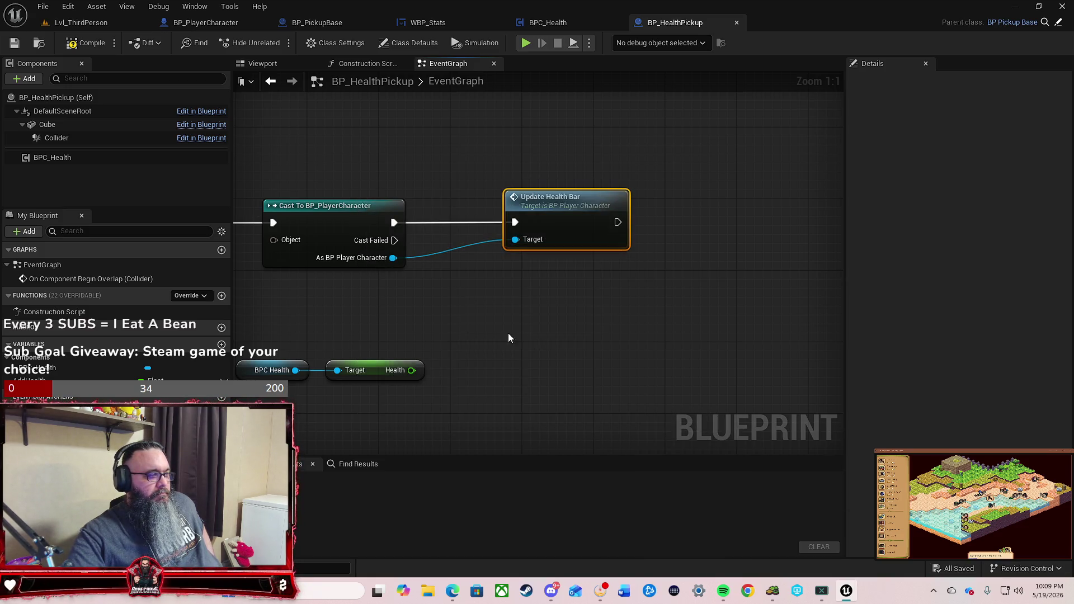
left_click_drag(509, 334, 651, 315)
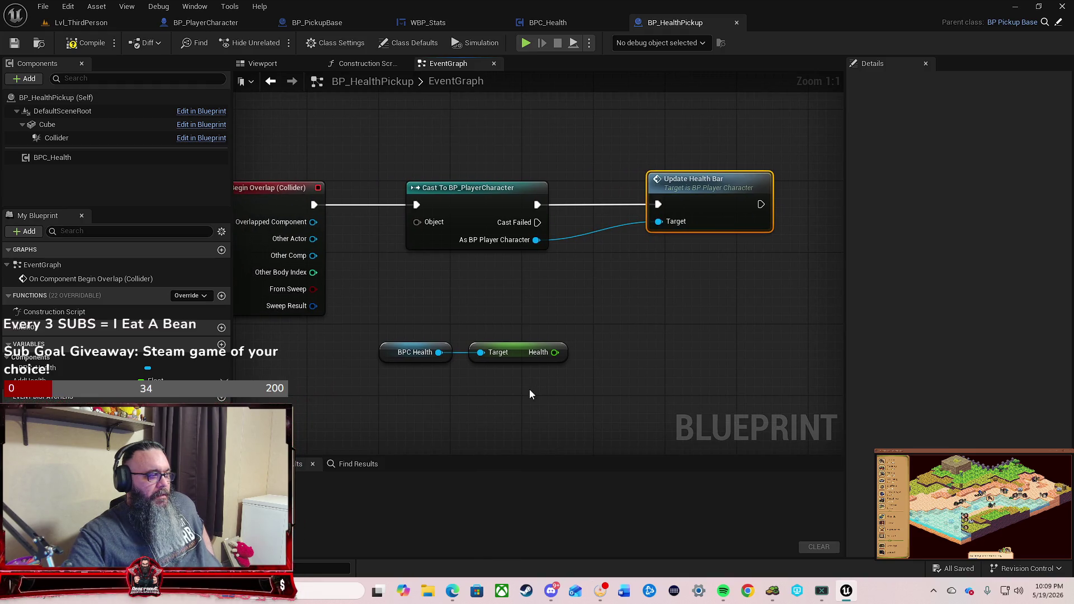
left_click_drag(452, 411, 450, 378)
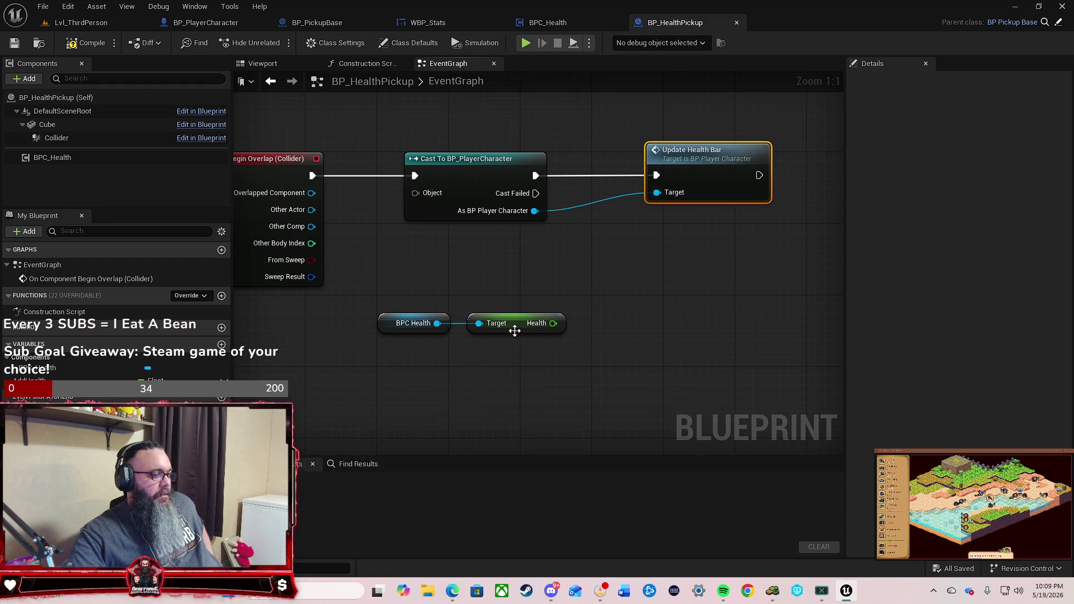
left_click(84, 380)
left_click_drag(84, 381, 483, 368)
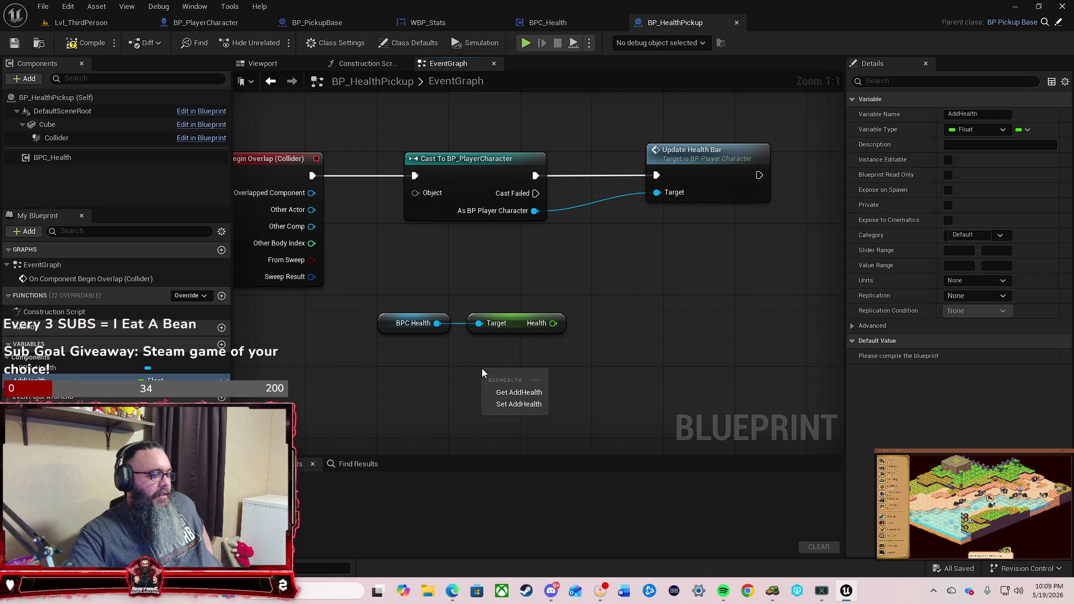
Step: Place a Get AddHealth node under Health, compile, and make AddHealth Instance Editable
left_click(519, 393)
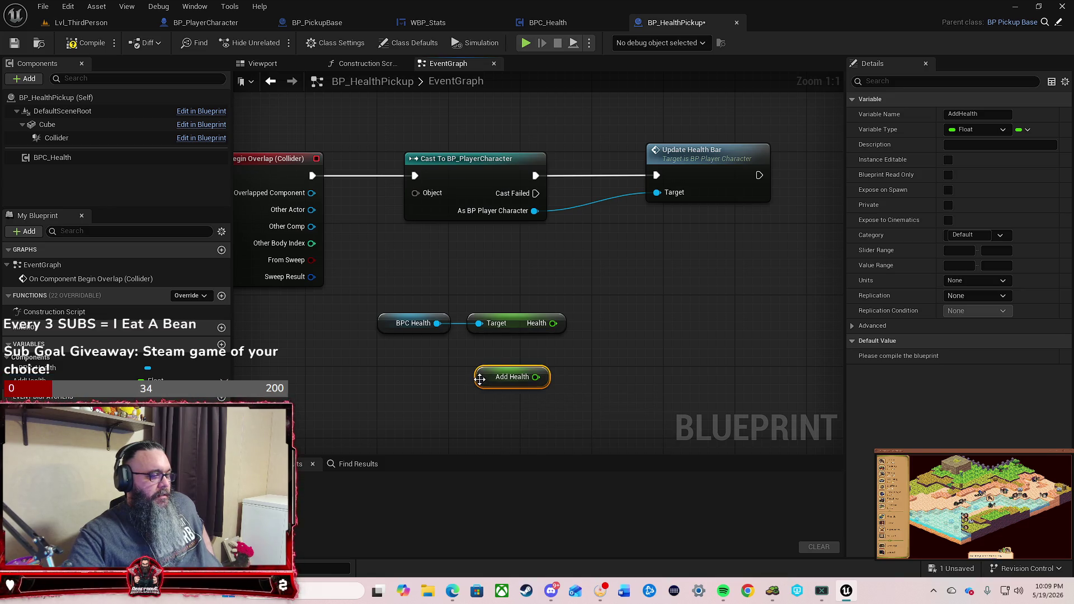
left_click_drag(480, 379, 498, 360)
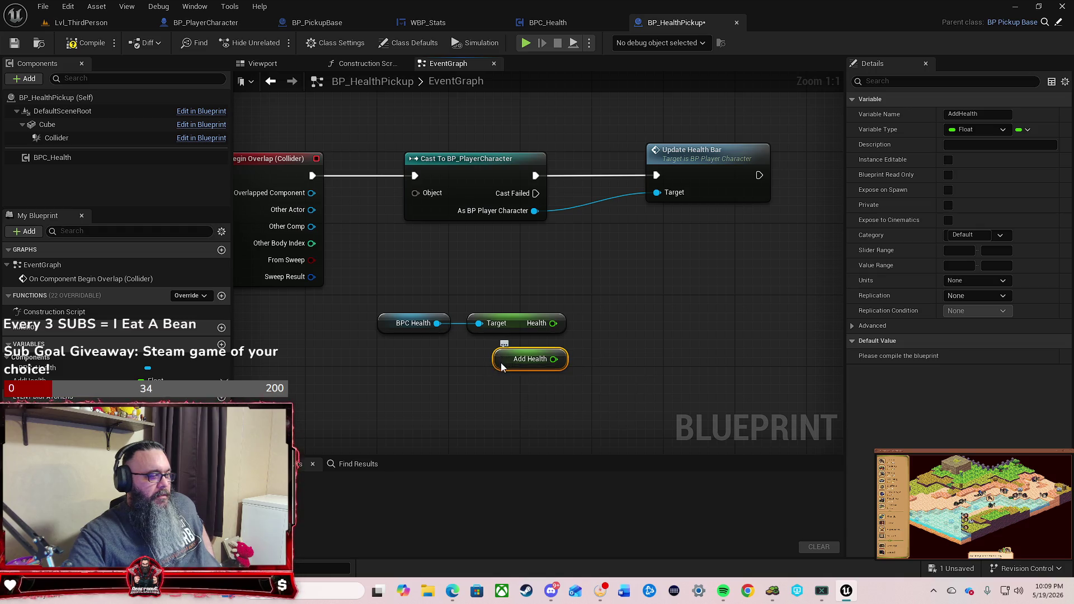
left_click(89, 41)
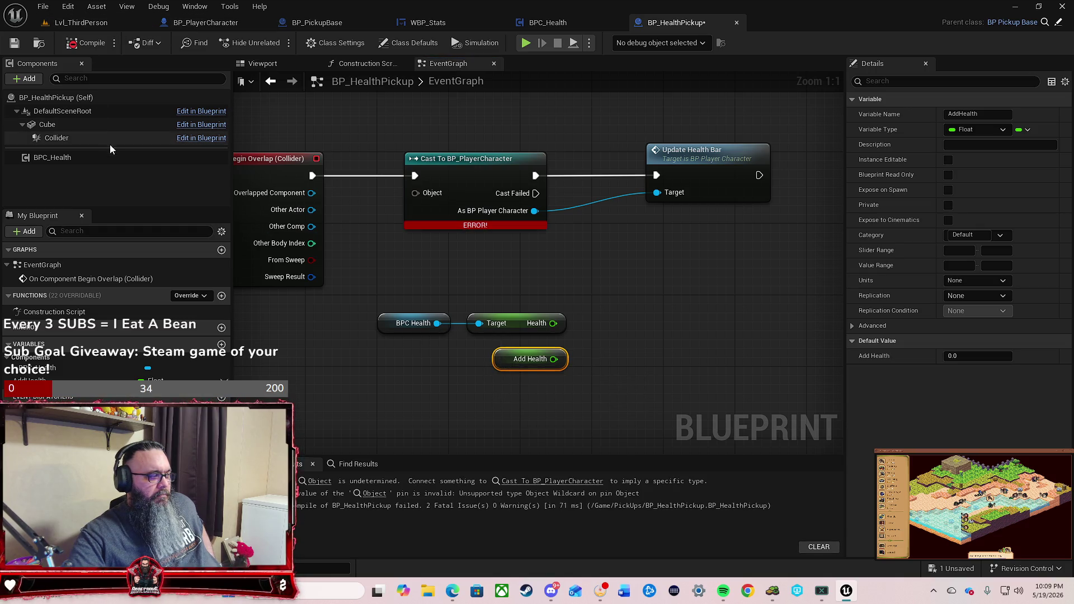
left_click(223, 381)
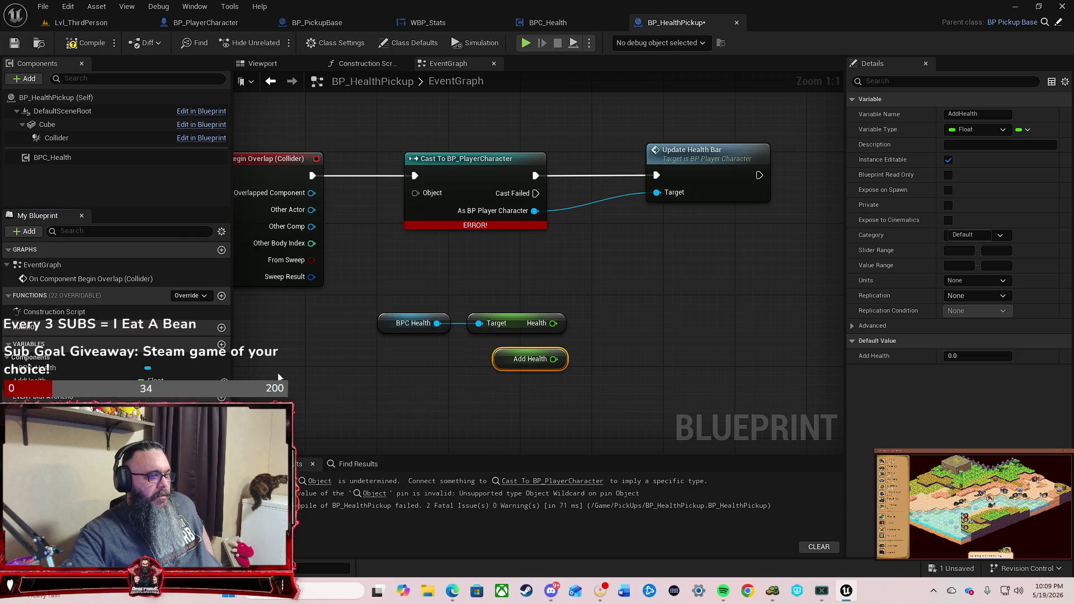
left_click_drag(347, 224, 415, 233)
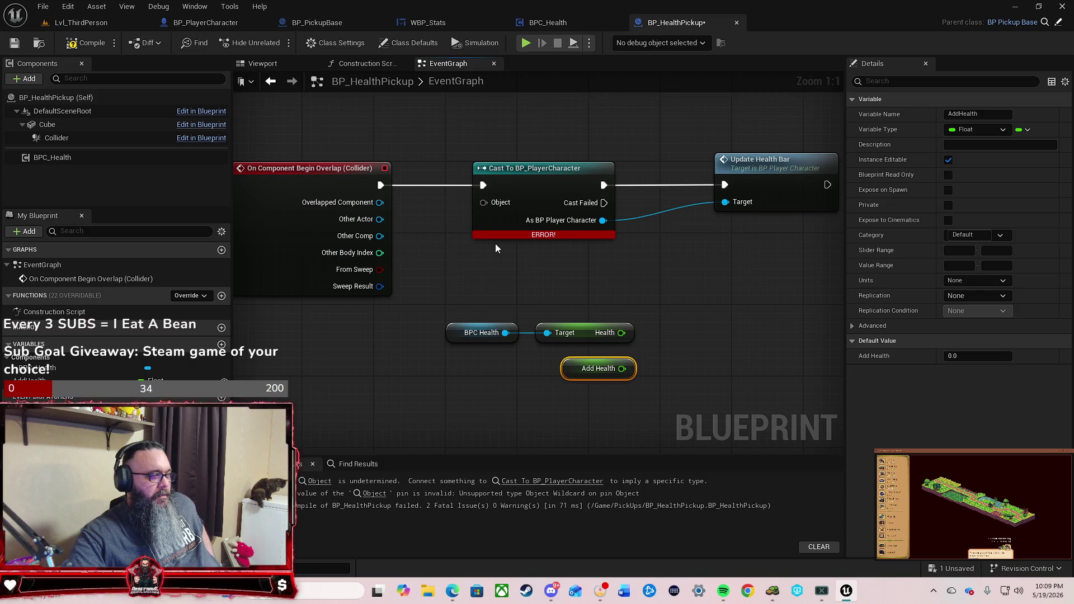
mouse_move(505, 239)
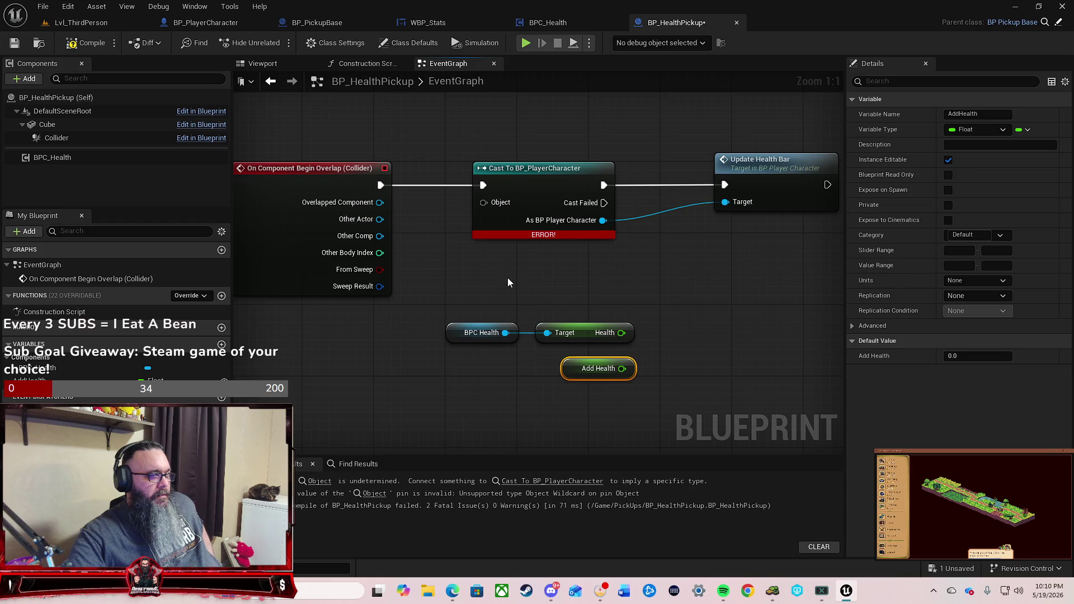
mouse_move(513, 282)
left_mouse_down()
mouse_move(496, 287)
mouse_move(531, 292)
left_mouse_up()
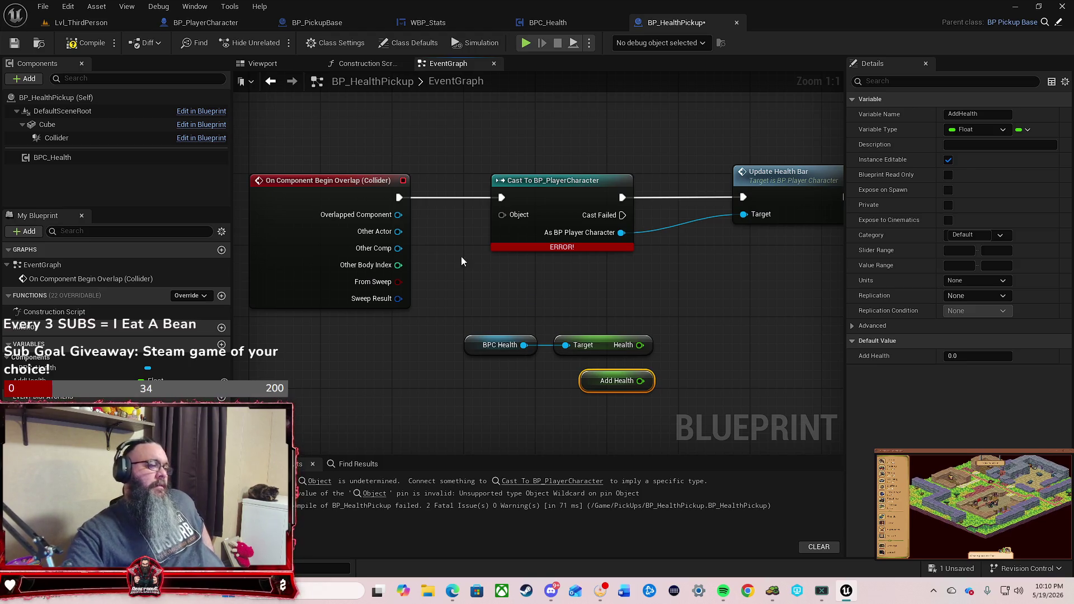
Step: Wire Other Actor into the cast's Object pin and add Health plus Add Health
left_click_drag(398, 231, 503, 216)
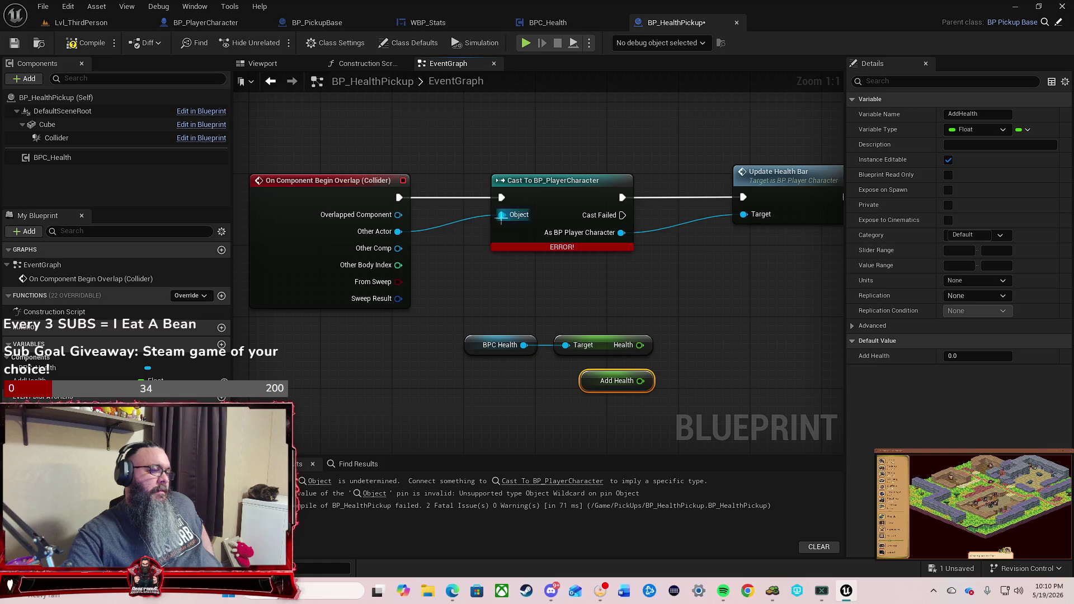
left_click(706, 305)
left_click_drag(707, 305, 630, 304)
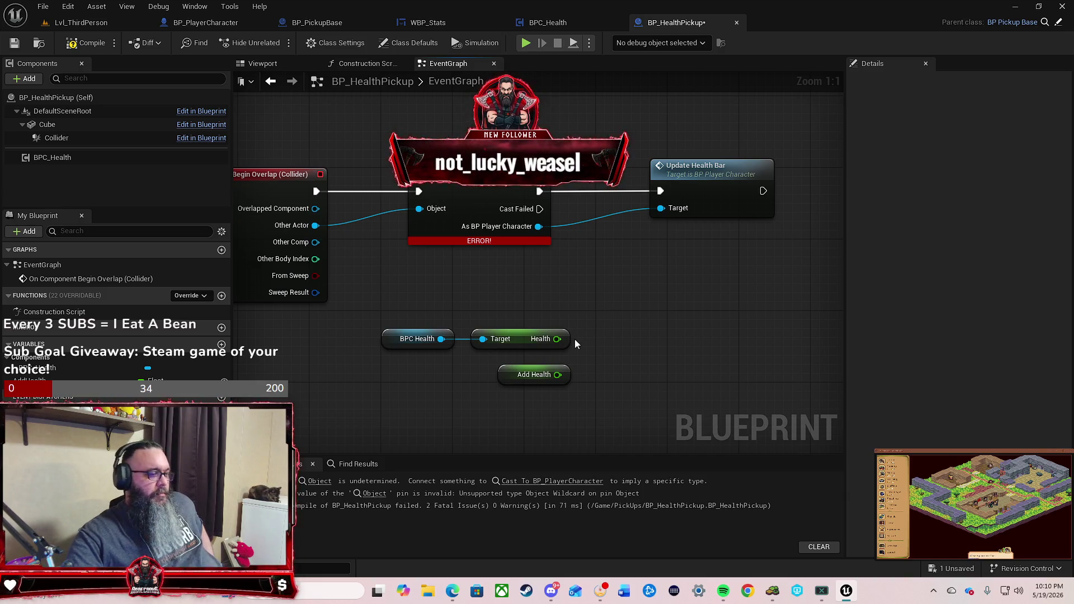
left_click_drag(557, 339, 602, 337)
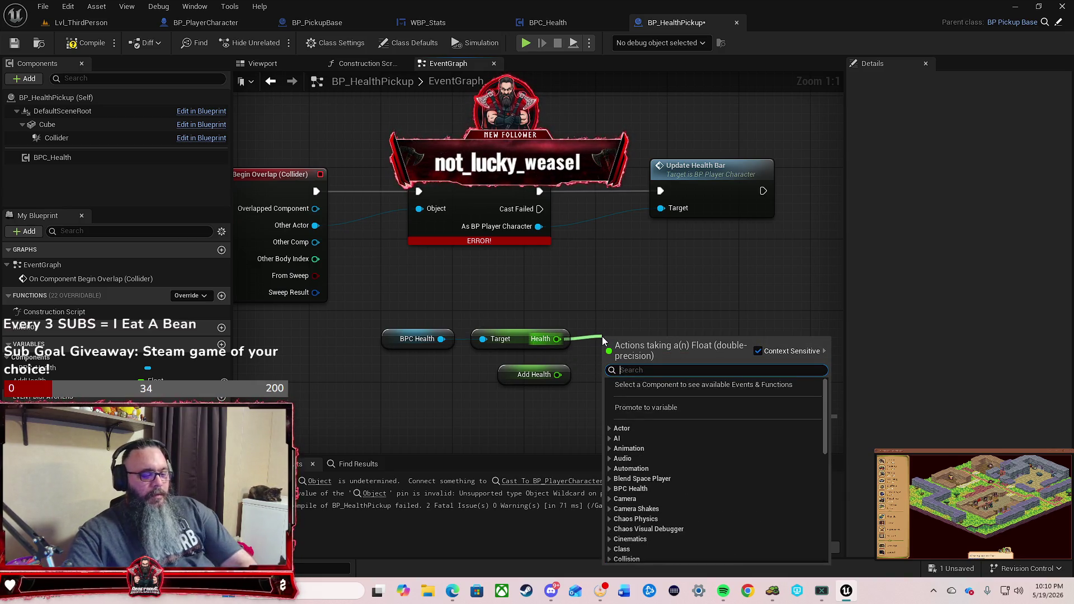
type("+")
key("Return")
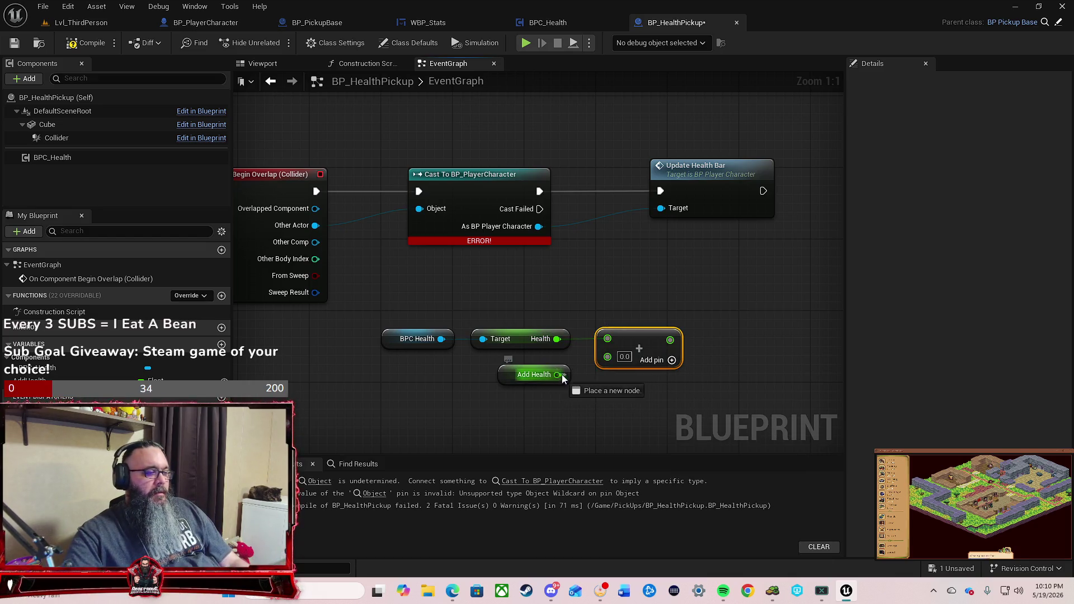
left_click_drag(557, 374, 608, 356)
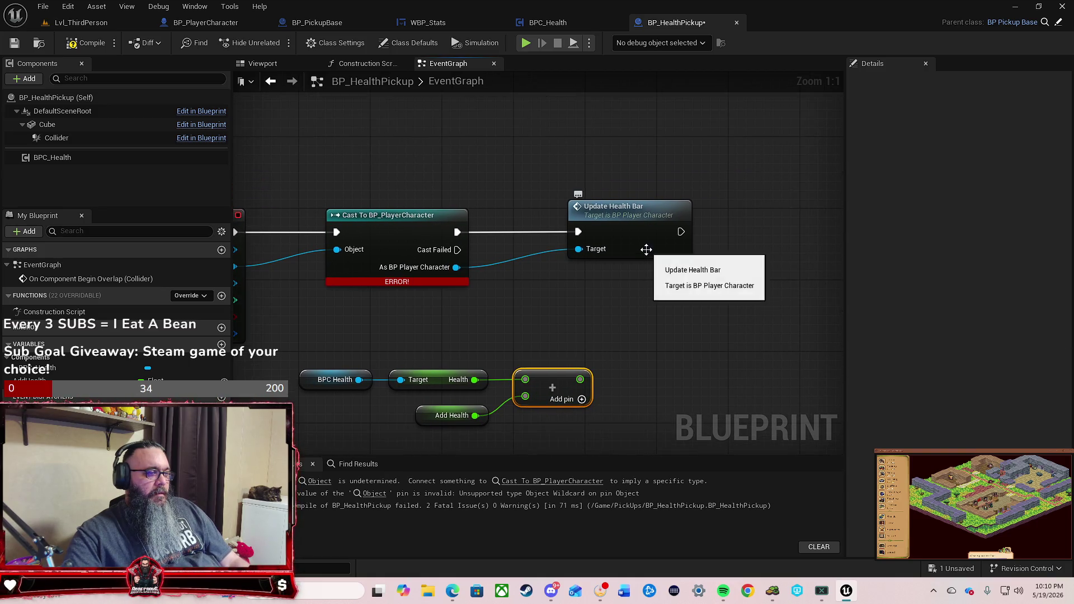
Step: Make room before Update Health Bar and place a Set Health node from Health
left_click_drag(648, 247, 761, 249)
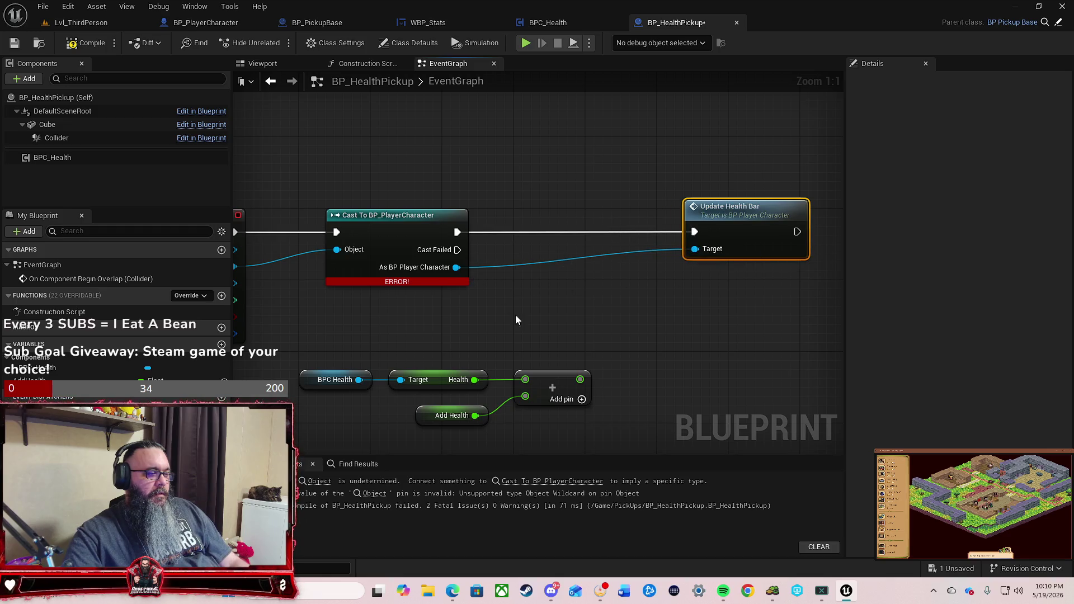
left_click_drag(580, 379, 564, 243)
type("set")
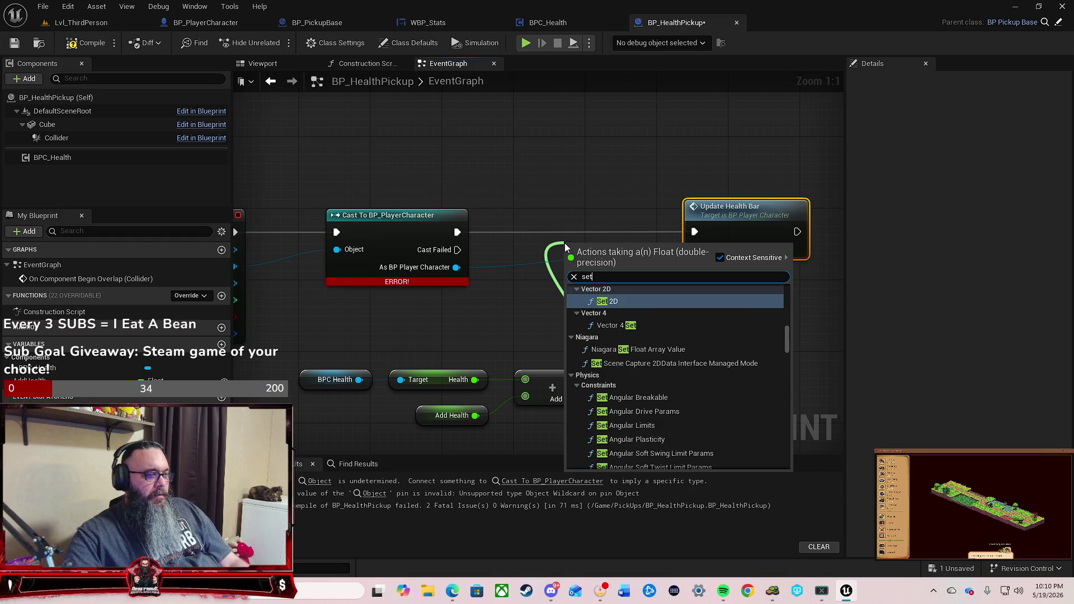
type(" he")
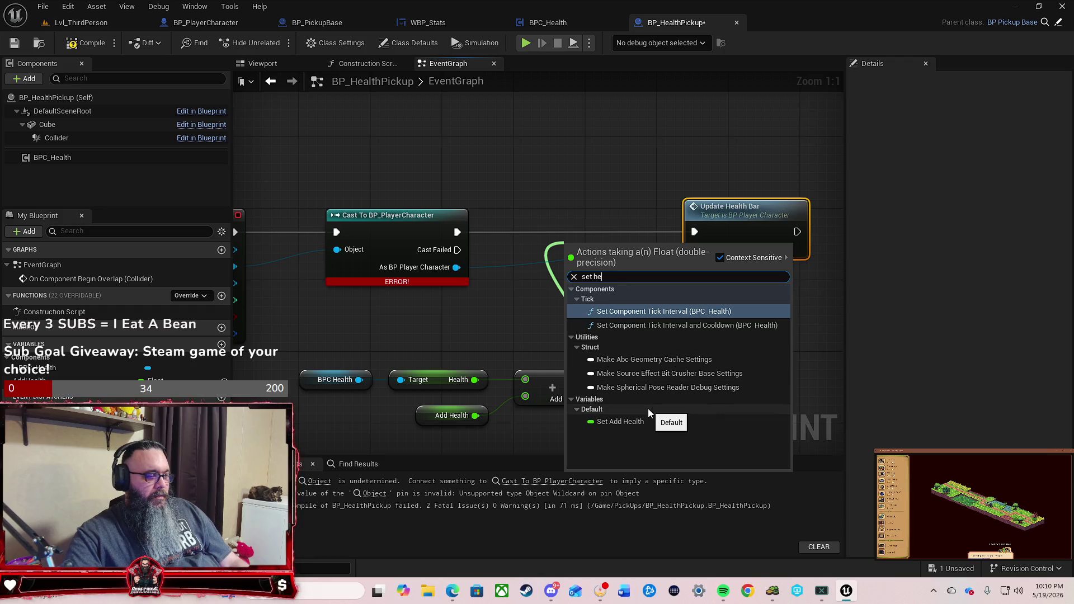
left_click(502, 327)
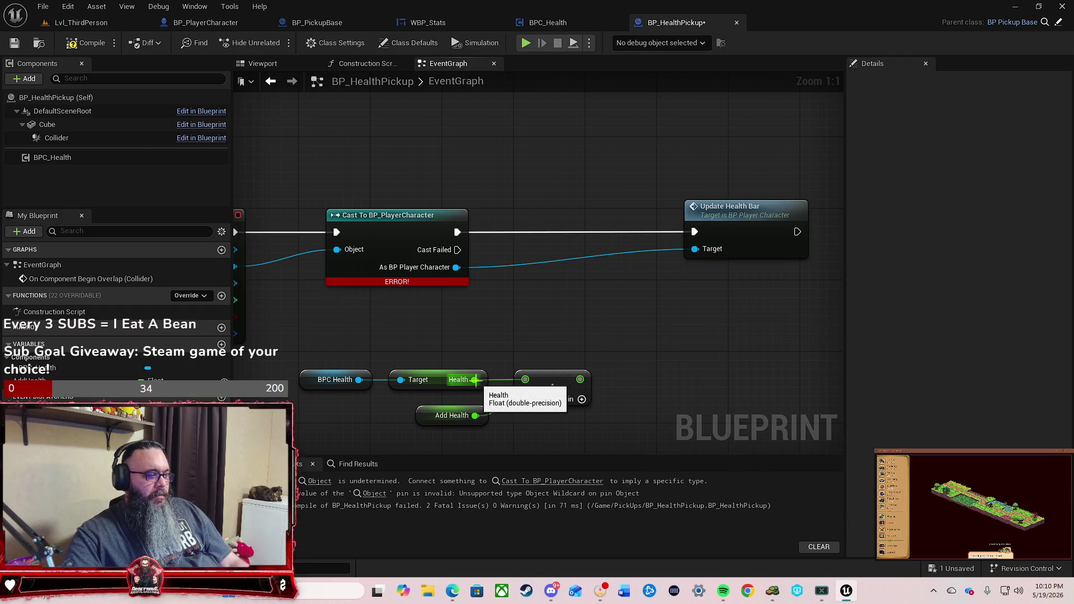
left_click_drag(474, 380, 559, 232)
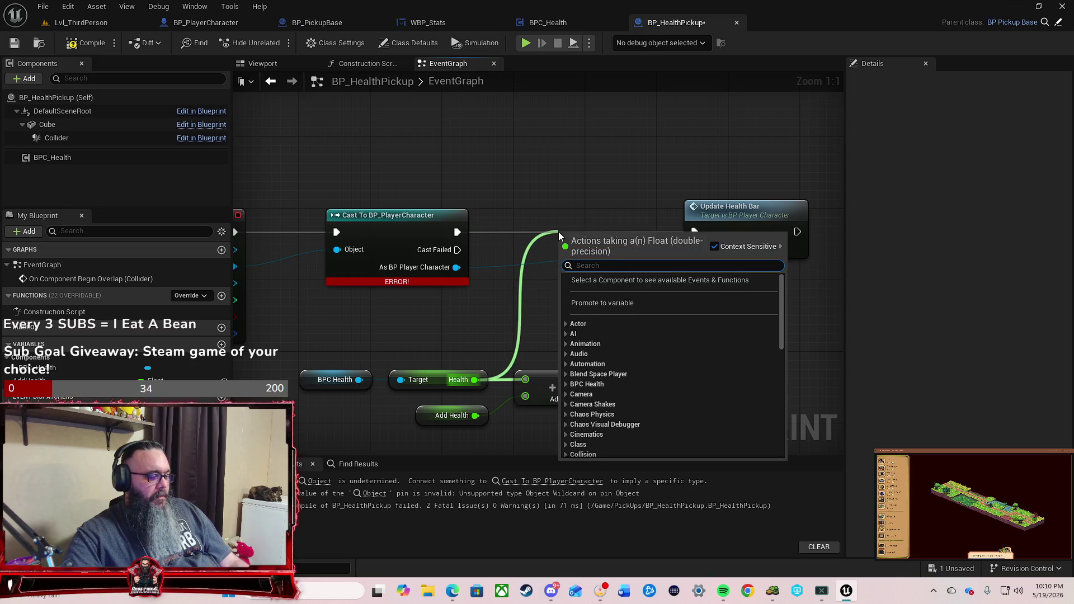
type("set heal")
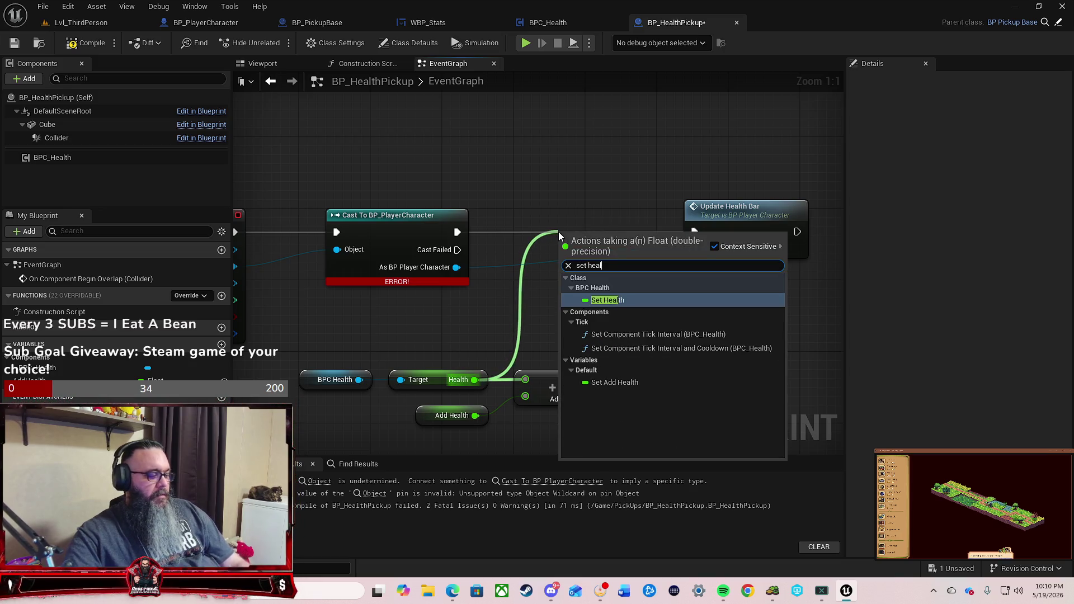
type("th")
left_click(626, 300)
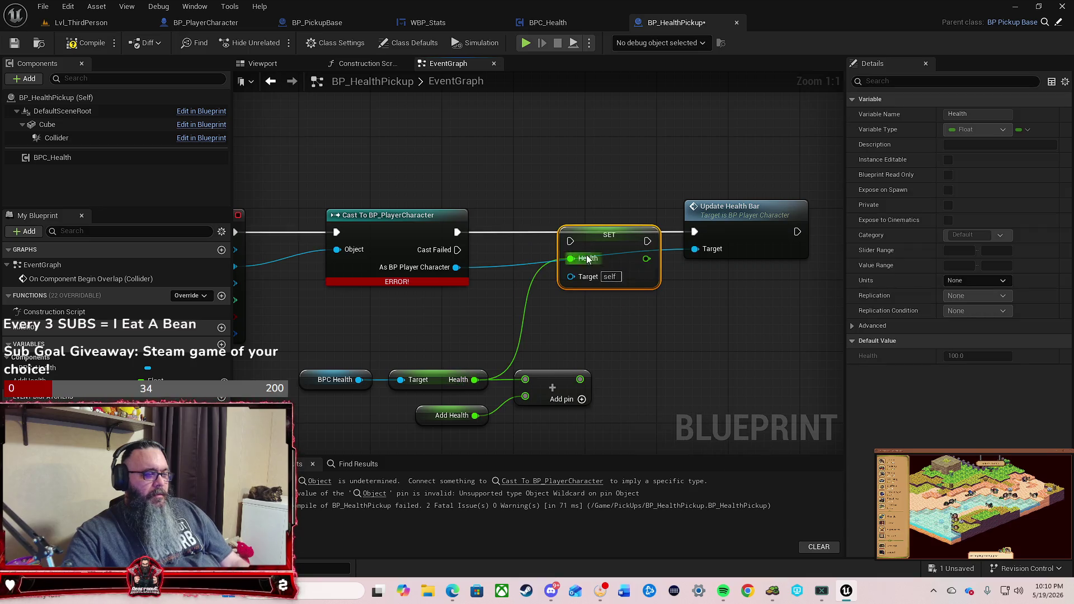
Step: Chain execution from the cast through Set Health into Update Health Bar
left_click_drag(459, 232, 573, 241)
left_click_drag(637, 232, 694, 231)
left_click_drag(457, 268, 562, 270)
left_click(562, 297)
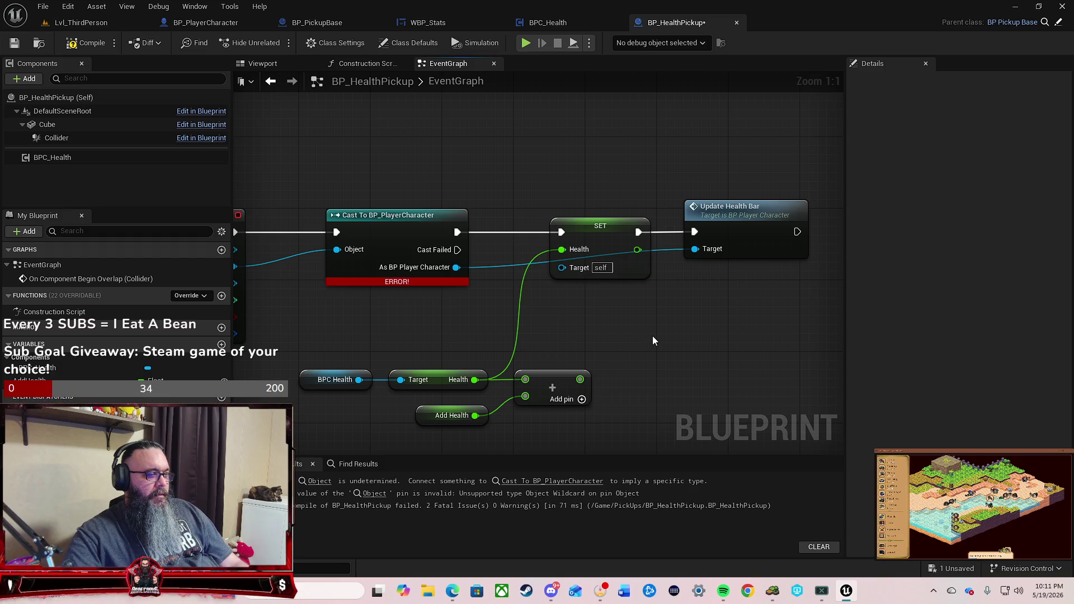
Step: Replace the Health getter on SET Health with the Add node's sum, then compile and save
left_click(84, 42)
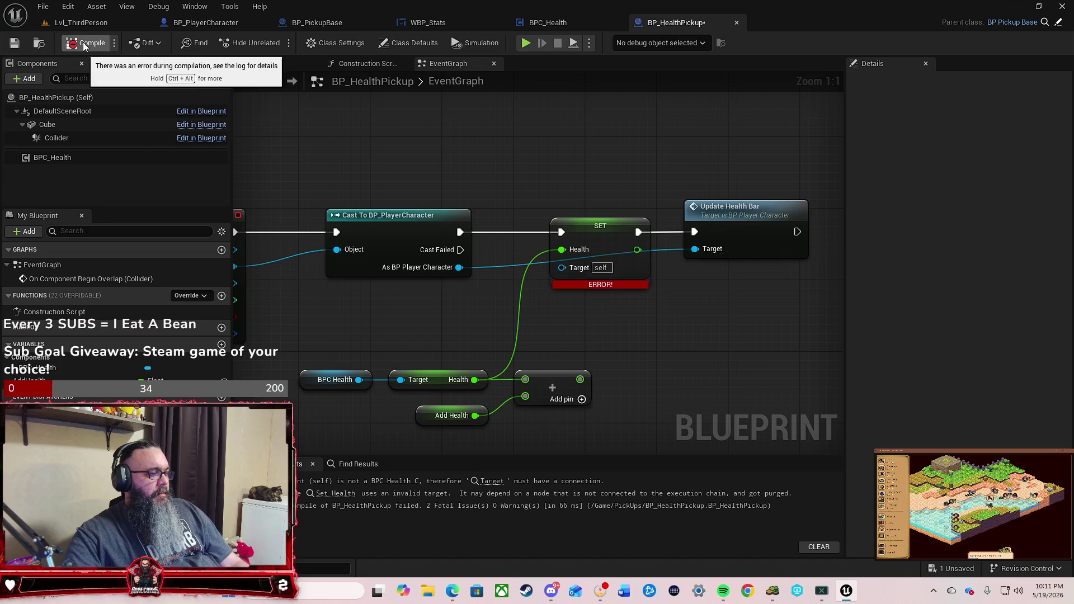
mouse_move(584, 287)
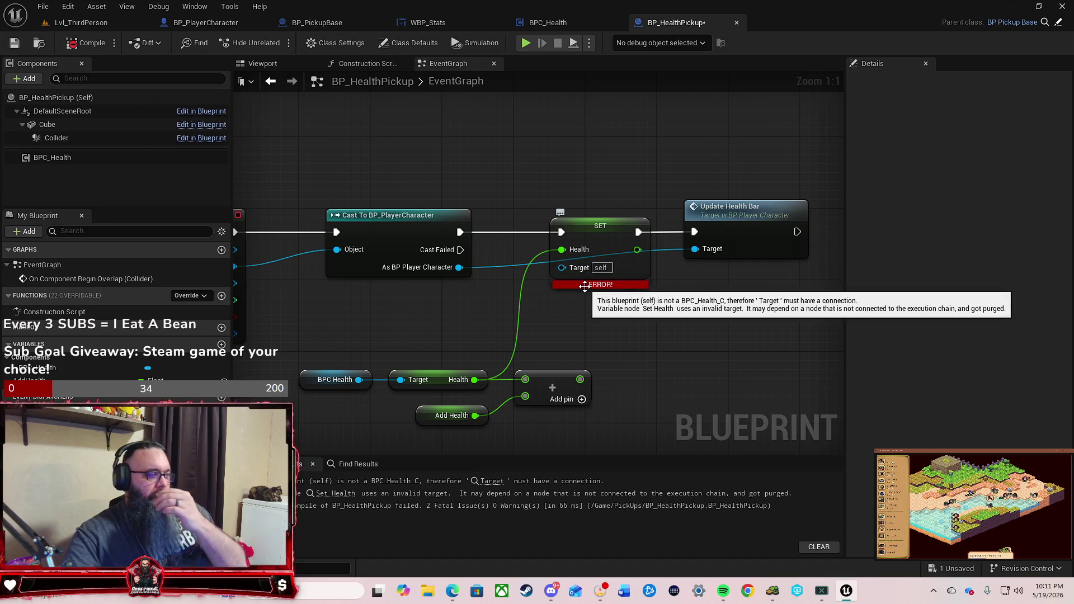
mouse_move(360, 380)
left_mouse_down()
mouse_move(481, 293)
mouse_move(563, 267)
left_mouse_up()
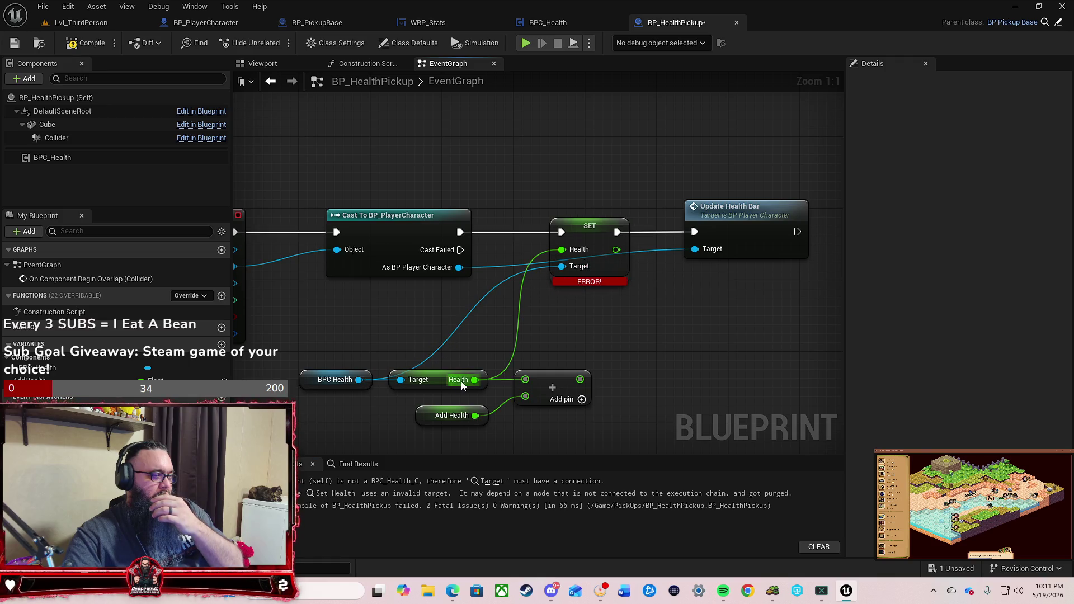
left_click(82, 46)
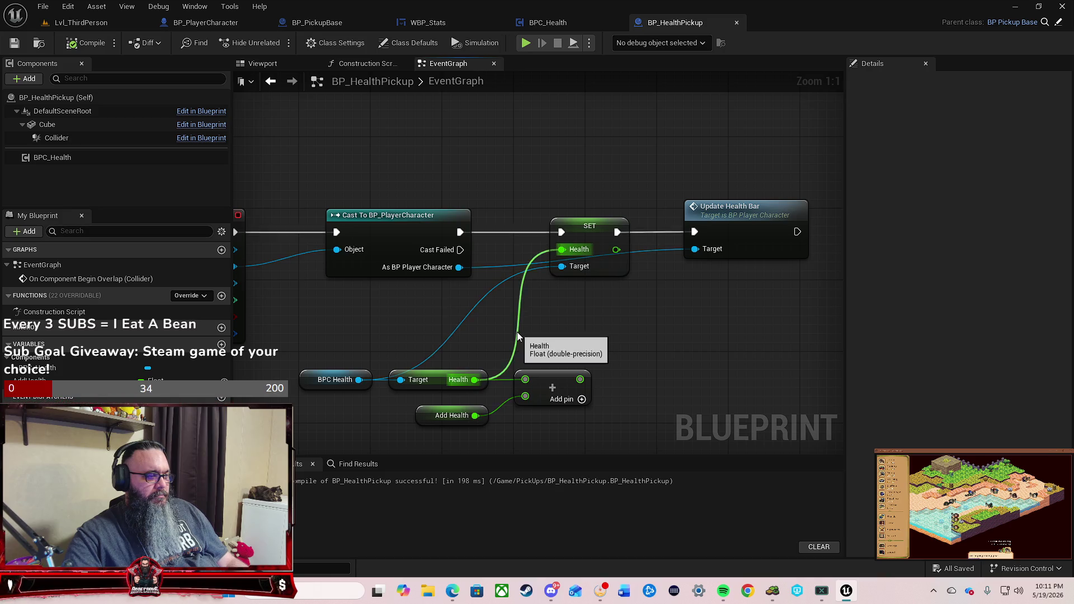
left_click(518, 334, "alt")
left_click_drag(580, 379, 562, 251)
left_click(85, 43)
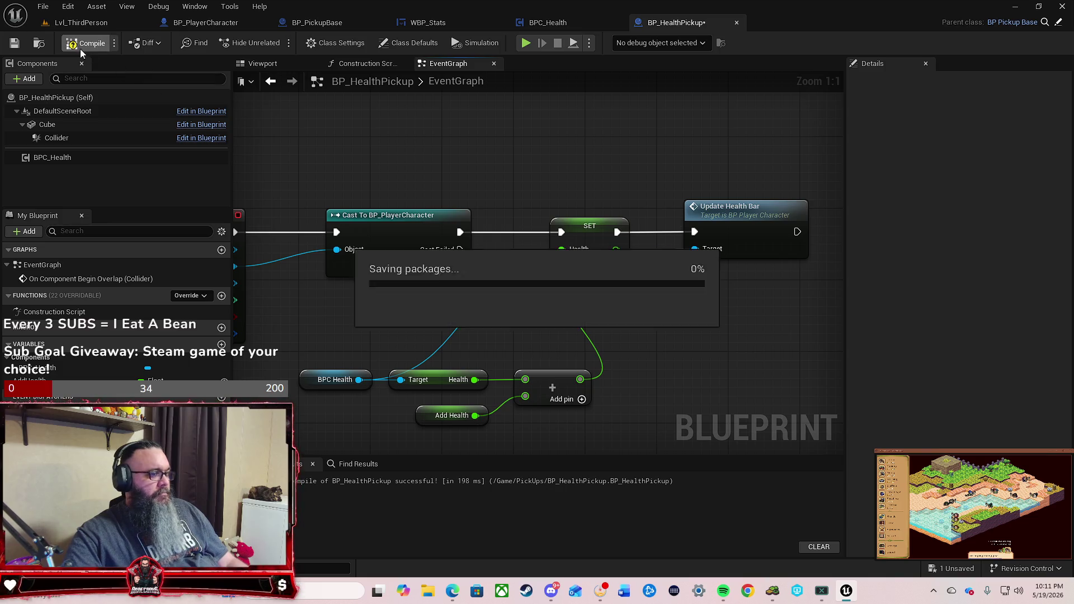
Step: Place a BP_HealthPickup cube on the Lvl_ThirdPerson floor from the PickUps folder
left_click(79, 21)
left_click(34, 569)
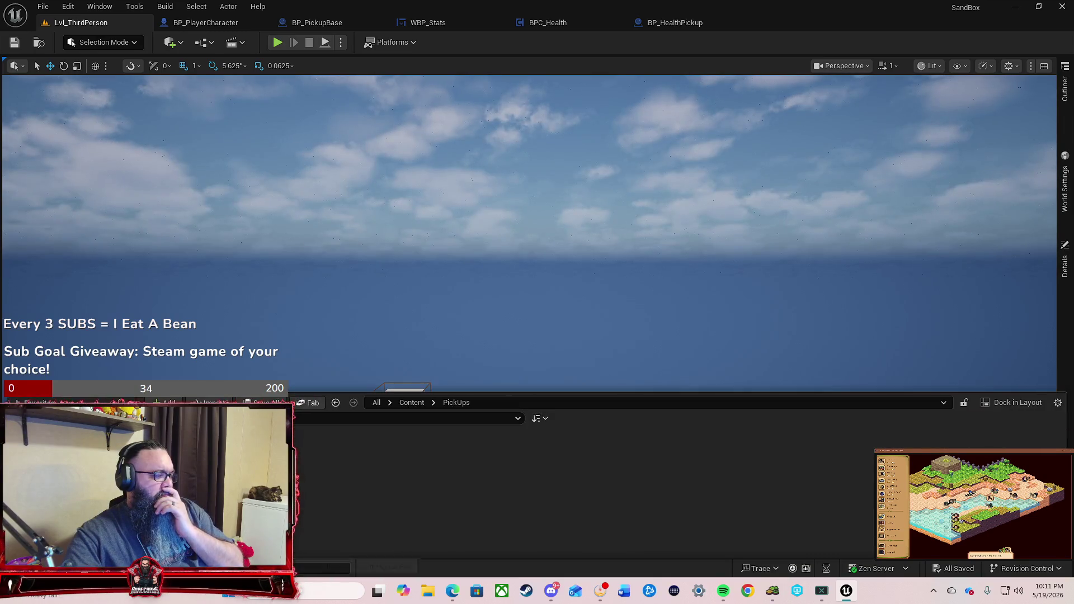
mouse_move(383, 459)
left_mouse_down()
mouse_move(341, 448)
mouse_move(598, 406)
mouse_move(632, 458)
left_mouse_up()
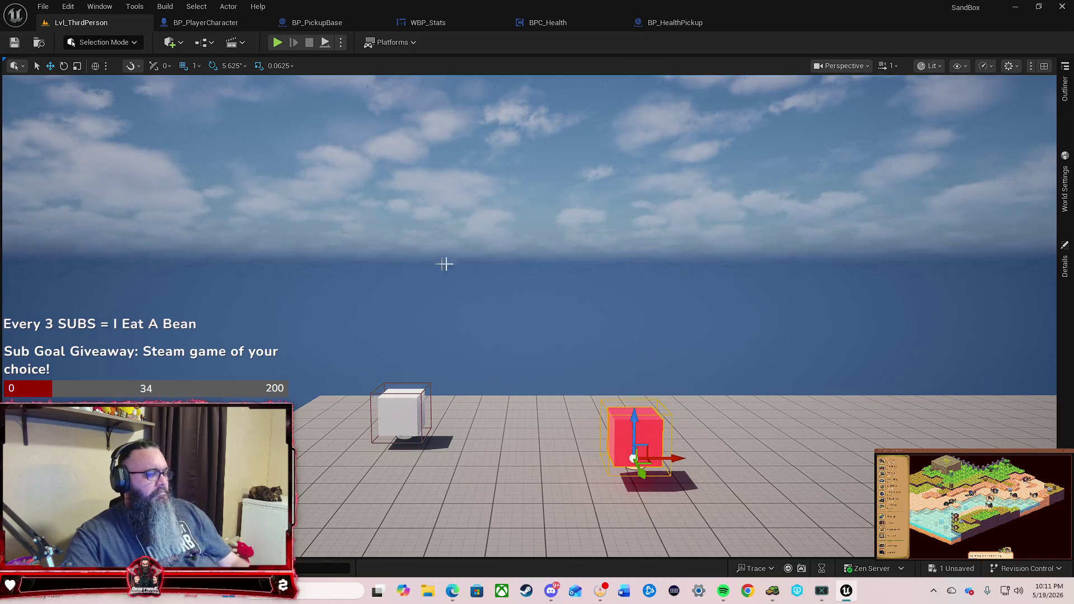
mouse_move(446, 263)
left_mouse_down()
mouse_move(437, 291)
mouse_move(469, 253)
left_mouse_up()
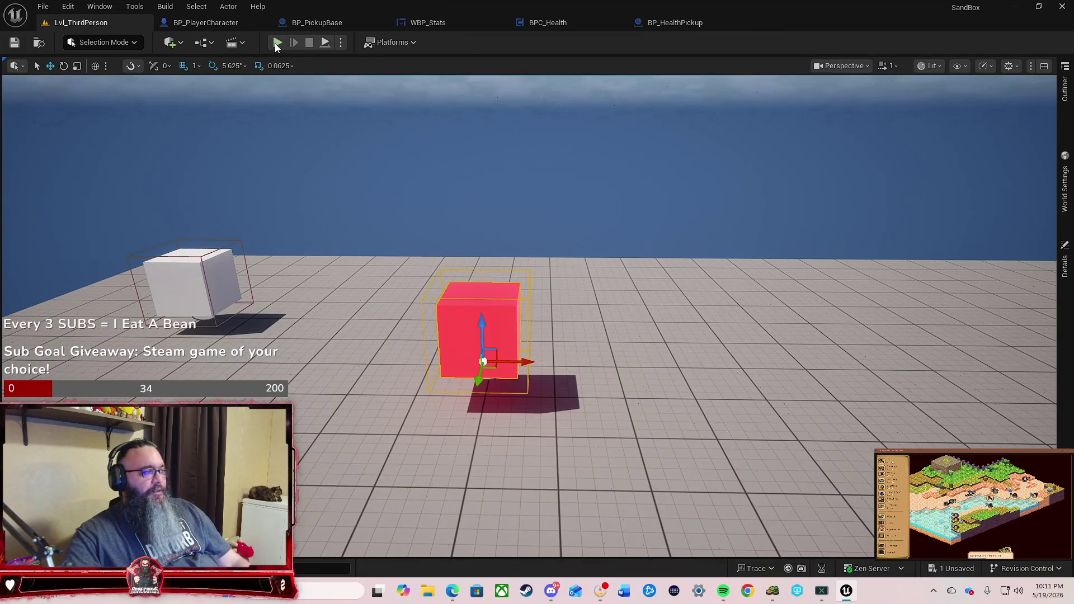
Step: Play-test running into the red pickup, then view BPC_Health's IncreaseHealth graph
left_click(276, 43)
key("w")
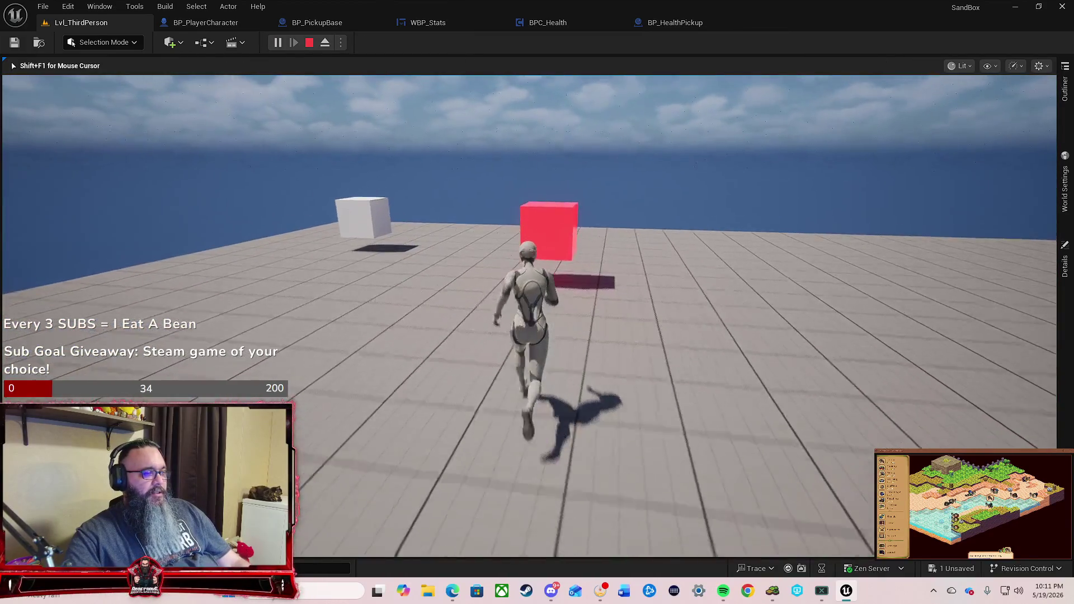
mouse_move(537, 302)
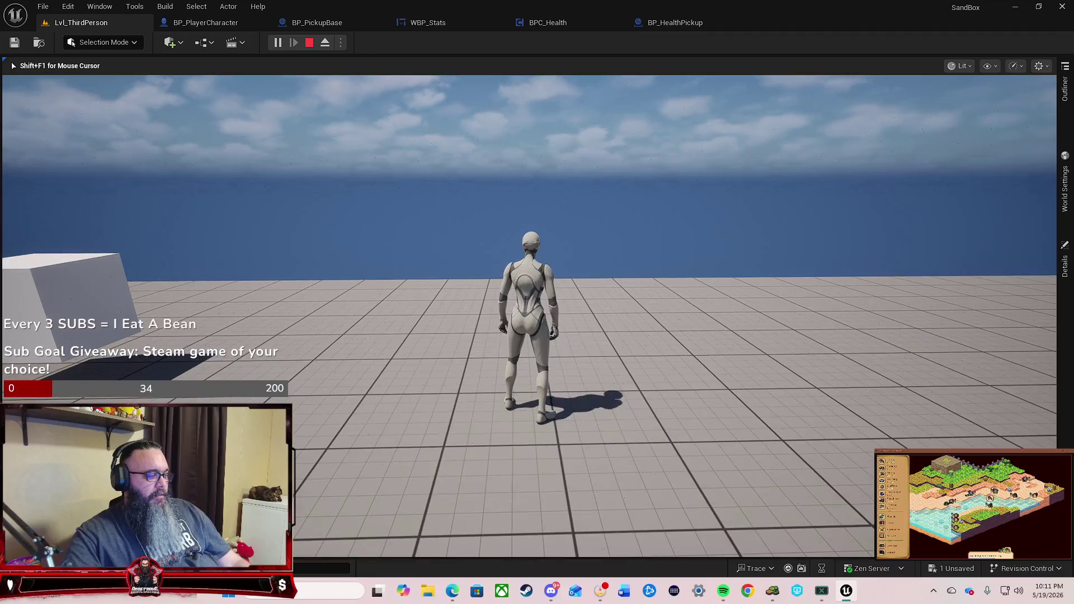
key("a")
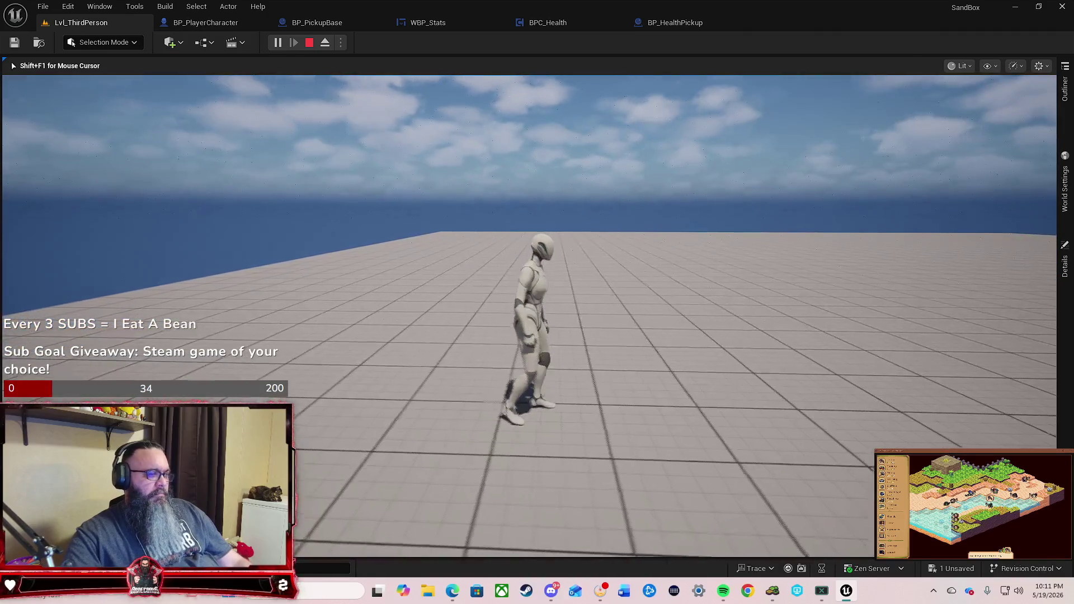
key("Escape")
left_click(559, 23)
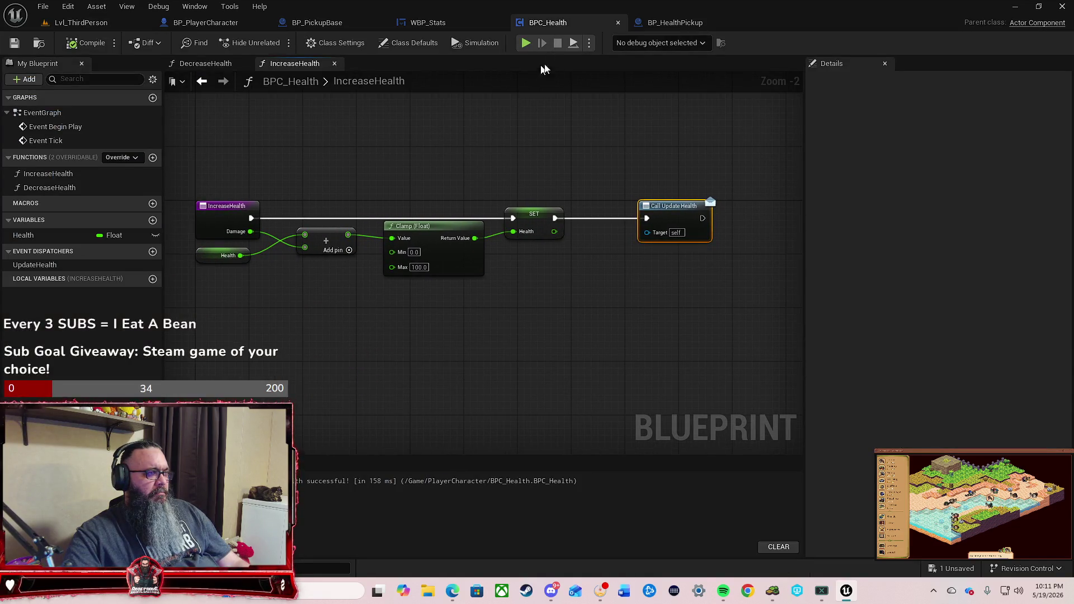
Step: Set BP_HealthPickup's Add Health default value to 10.0 and recompile
left_click(672, 23)
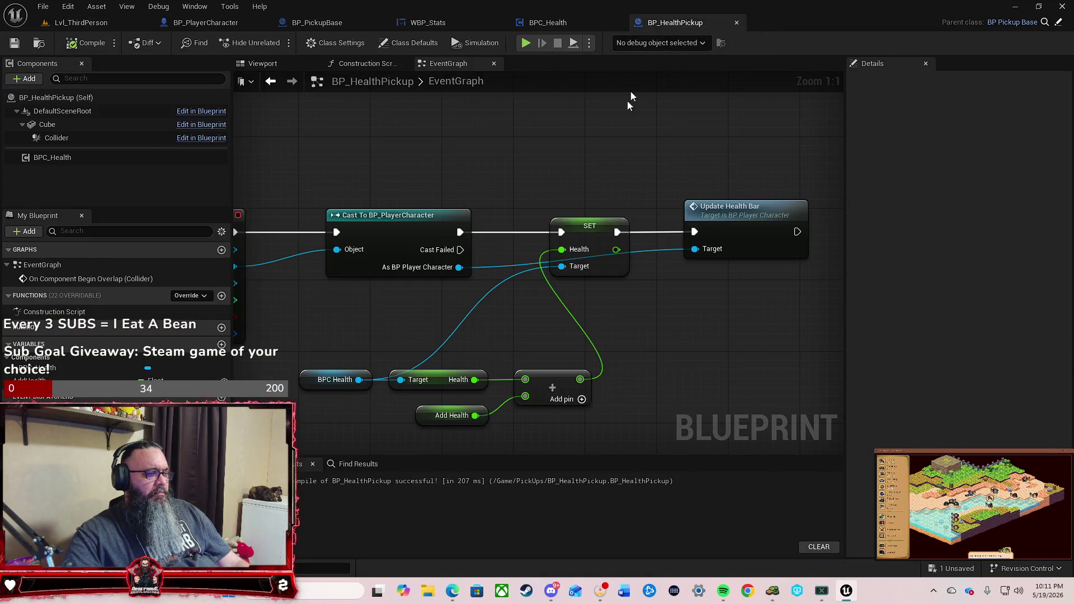
left_click(430, 417)
left_click(951, 356)
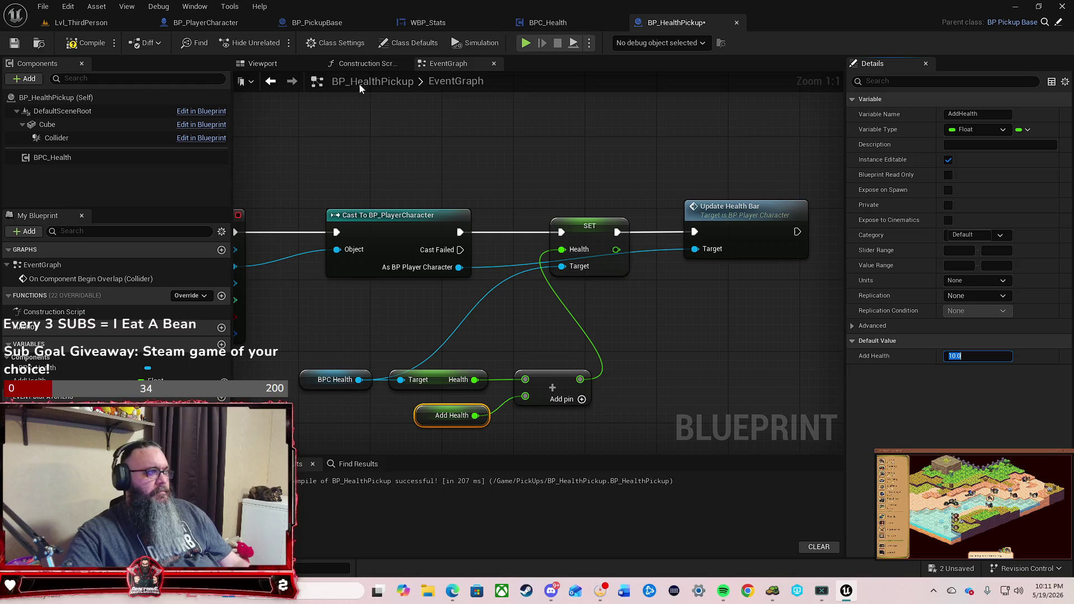
left_click(92, 45)
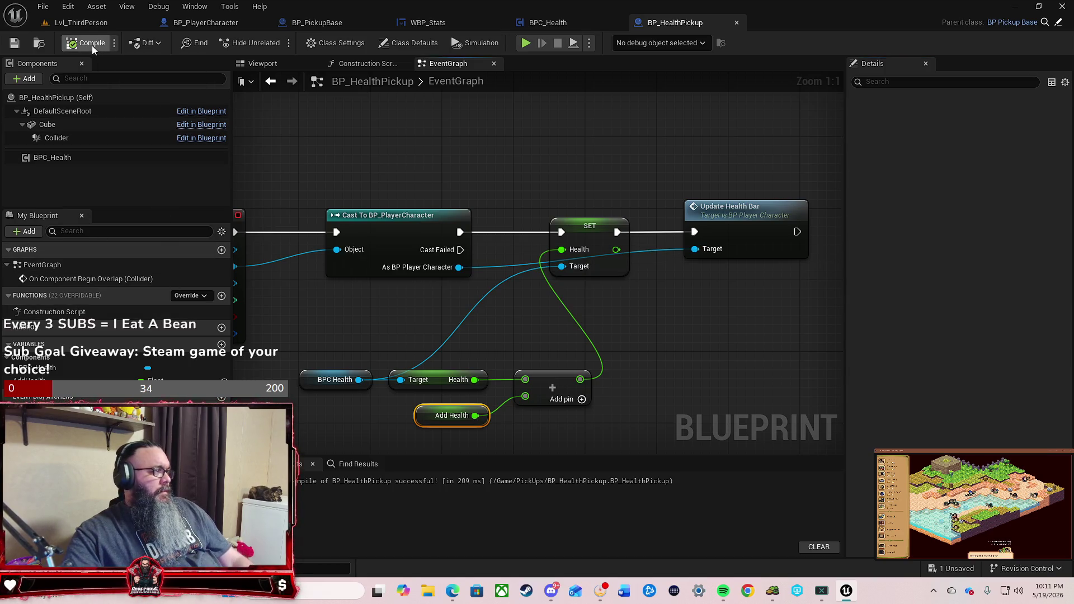
Step: Play-test the level again, then return to BP_HealthPickup's graph
left_click(85, 22)
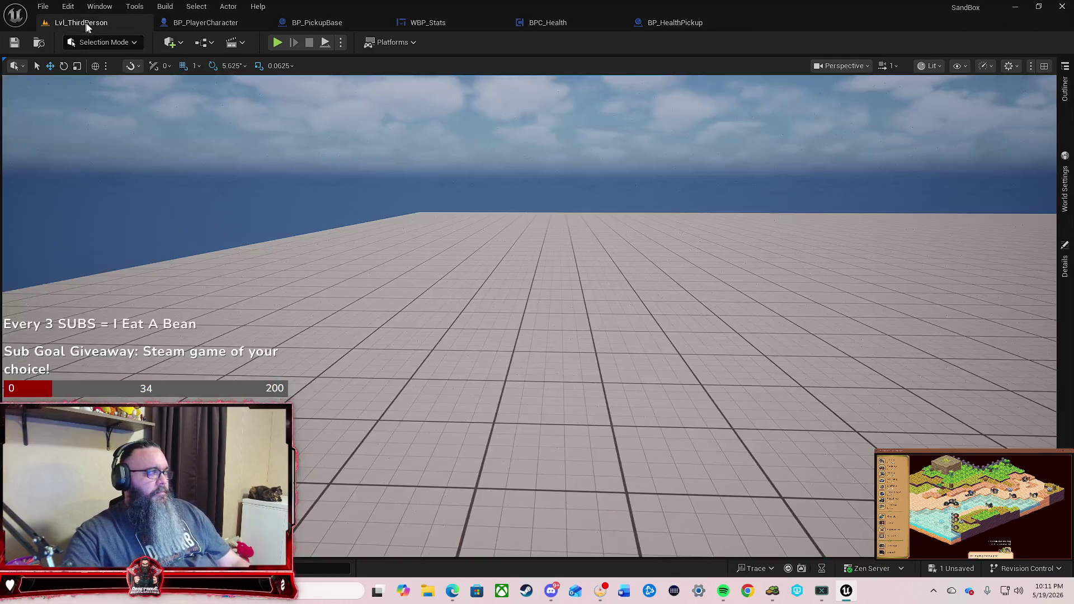
left_click(278, 43)
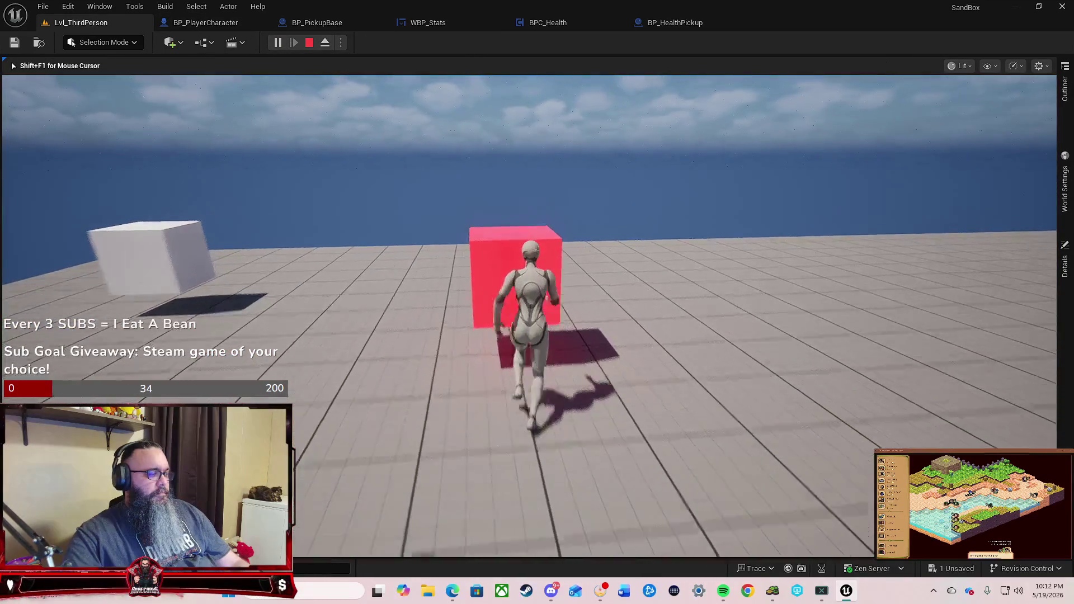
key("Escape")
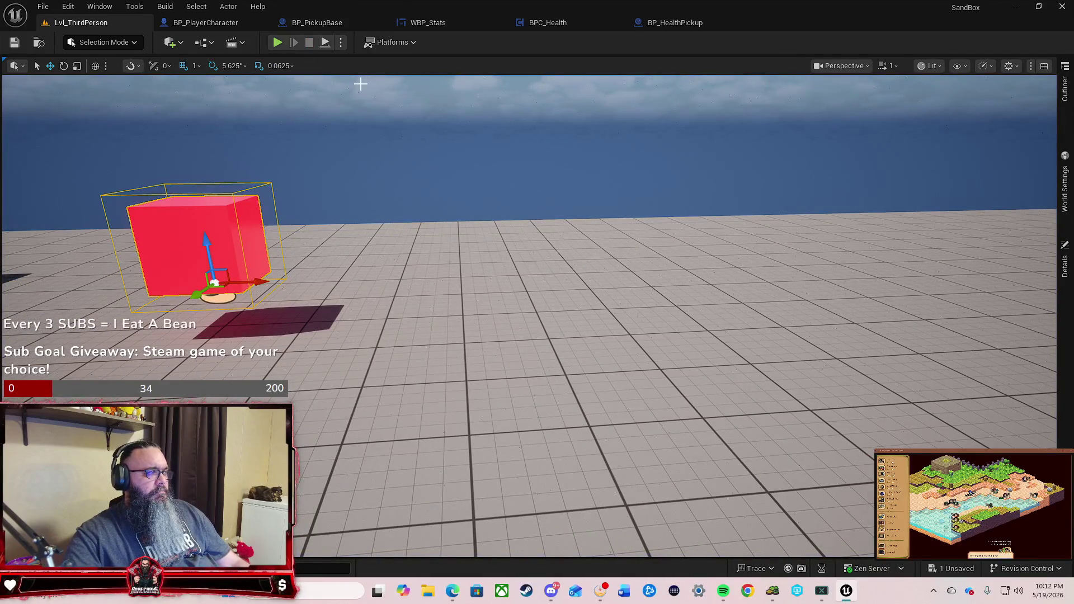
left_click(677, 24)
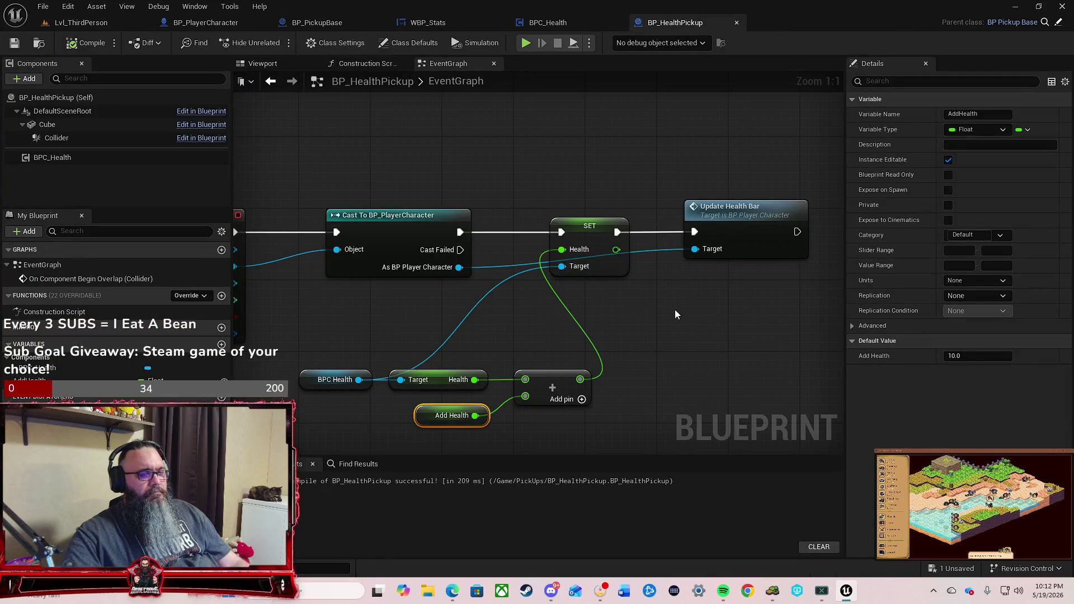
Step: Set the WBP_Stats Health progress bar's Percent to 1.0 and compile the widget
left_click(544, 23)
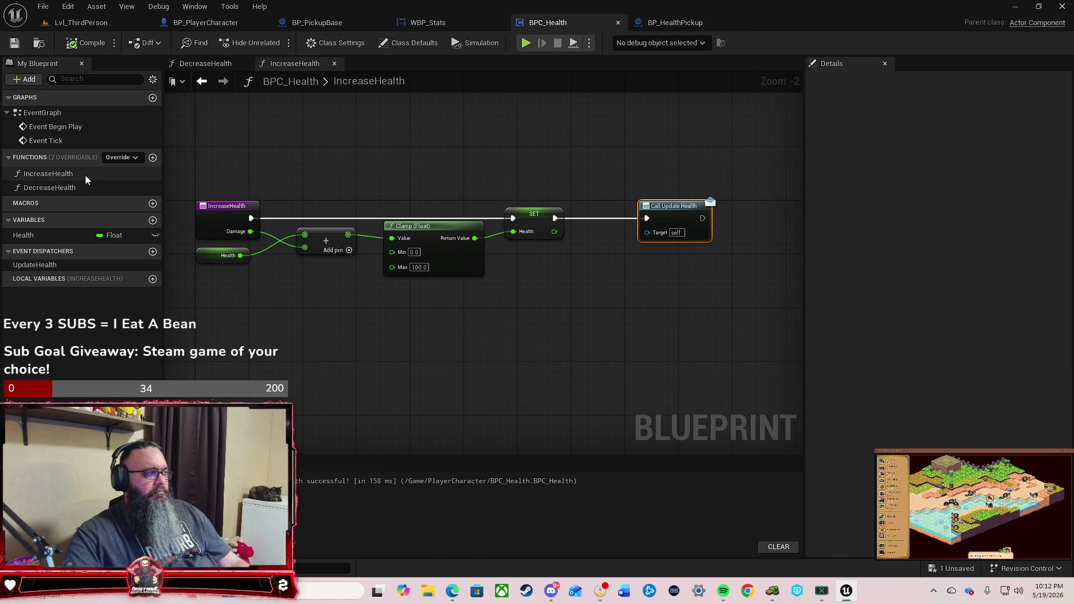
left_click(454, 26)
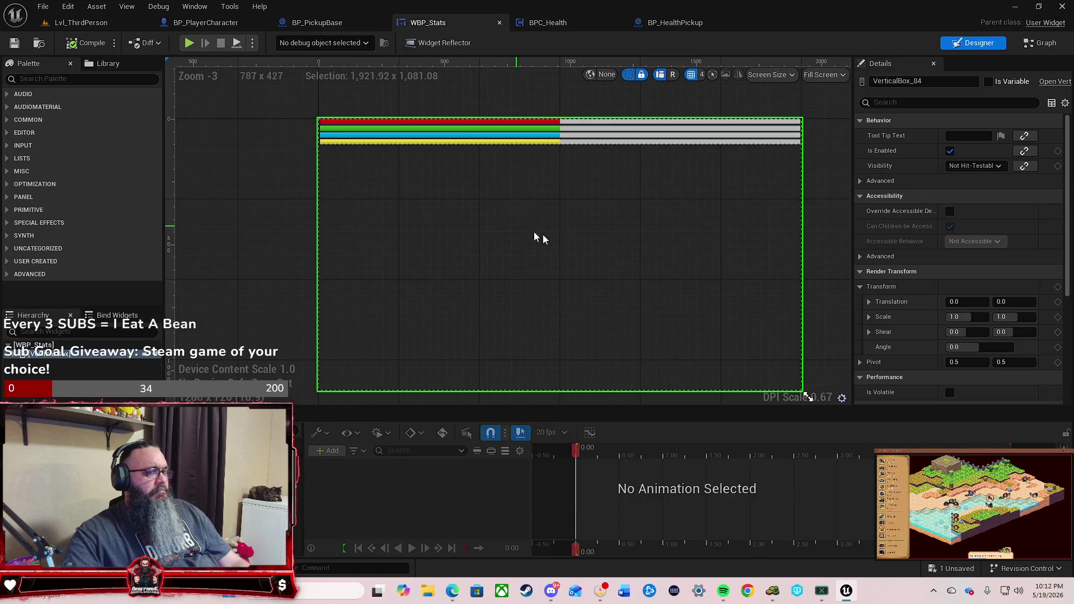
left_click(617, 123)
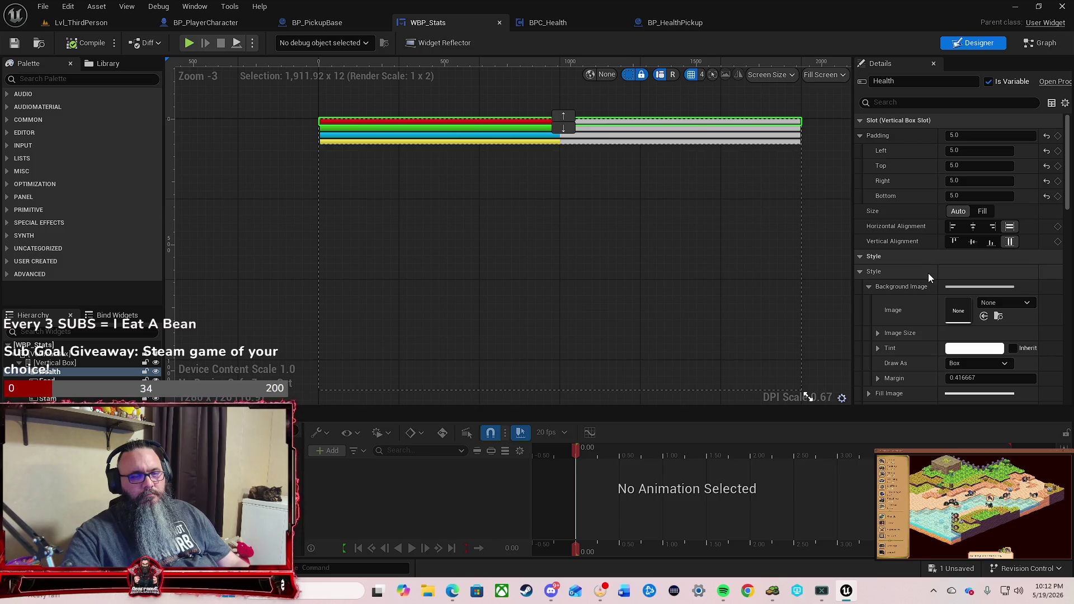
scroll(928, 276, "down", 5)
scroll(928, 277, "down", 4)
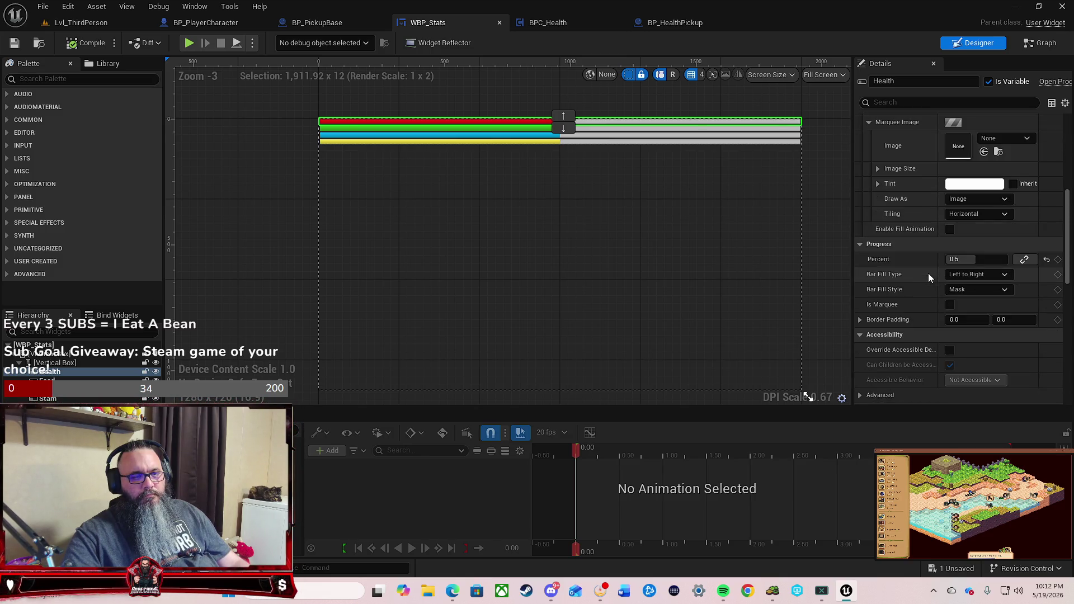
left_click(964, 260)
type("1")
key("Return")
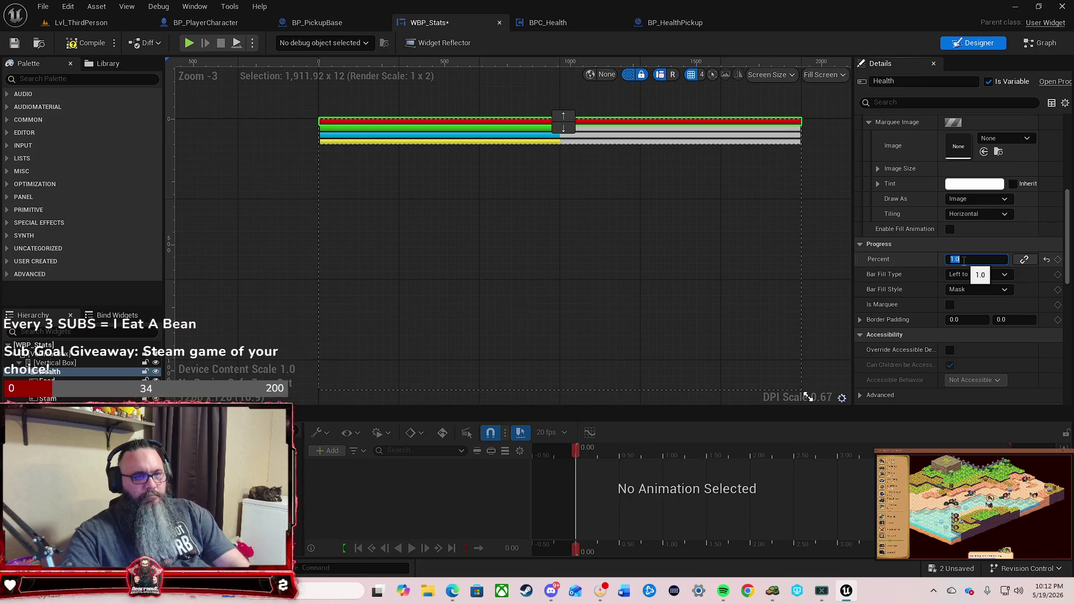
left_click(81, 44)
Step: Play-test collecting the red cube in Lvl_ThirdPerson, then reopen BP_HealthPickup's event graph
left_click(95, 21)
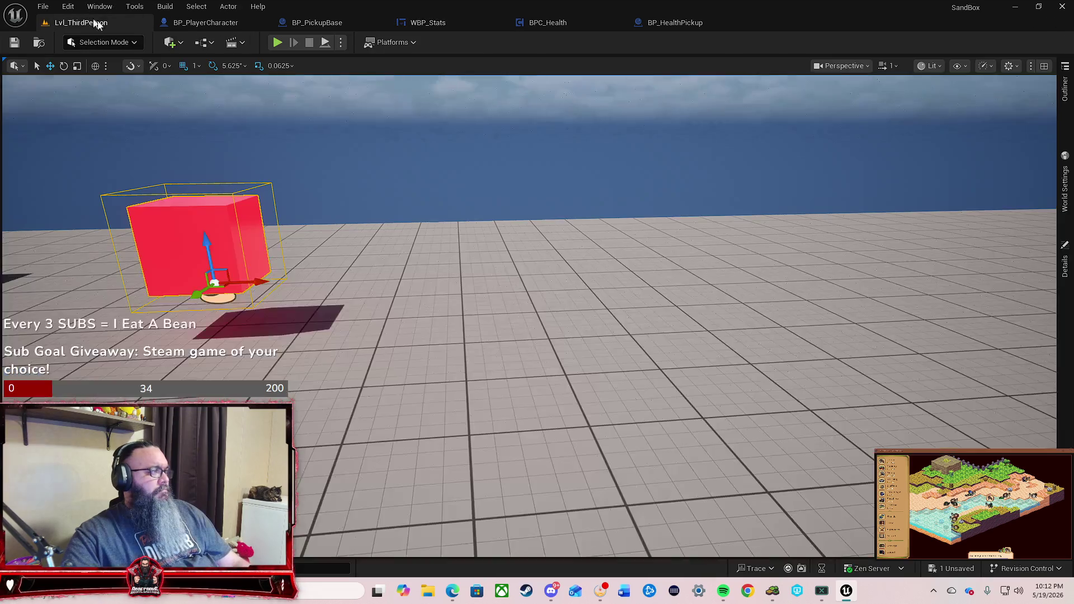
left_click(279, 43)
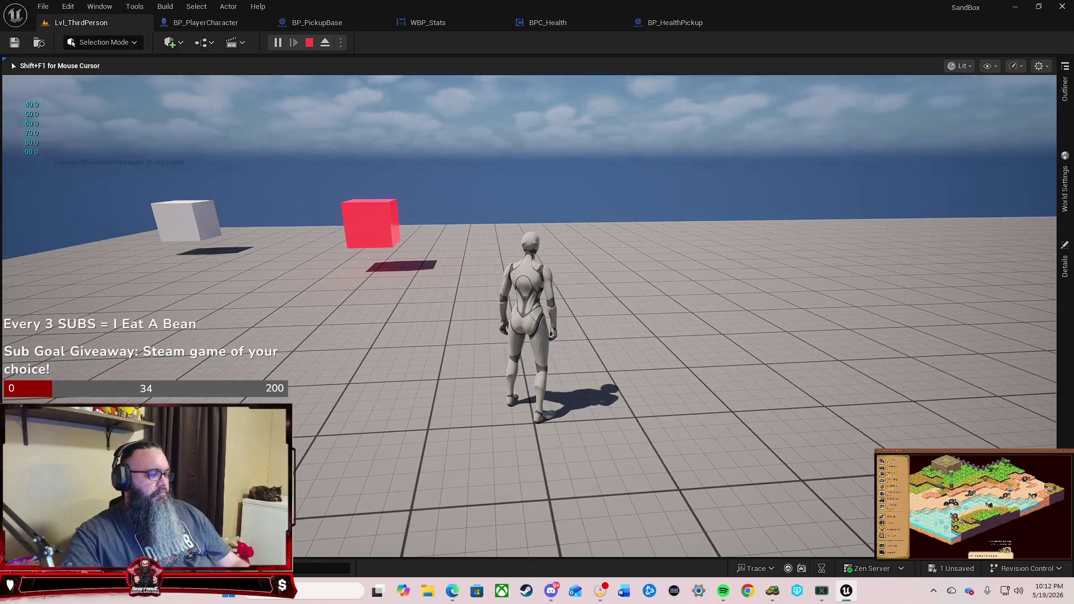
key("w")
key("w")
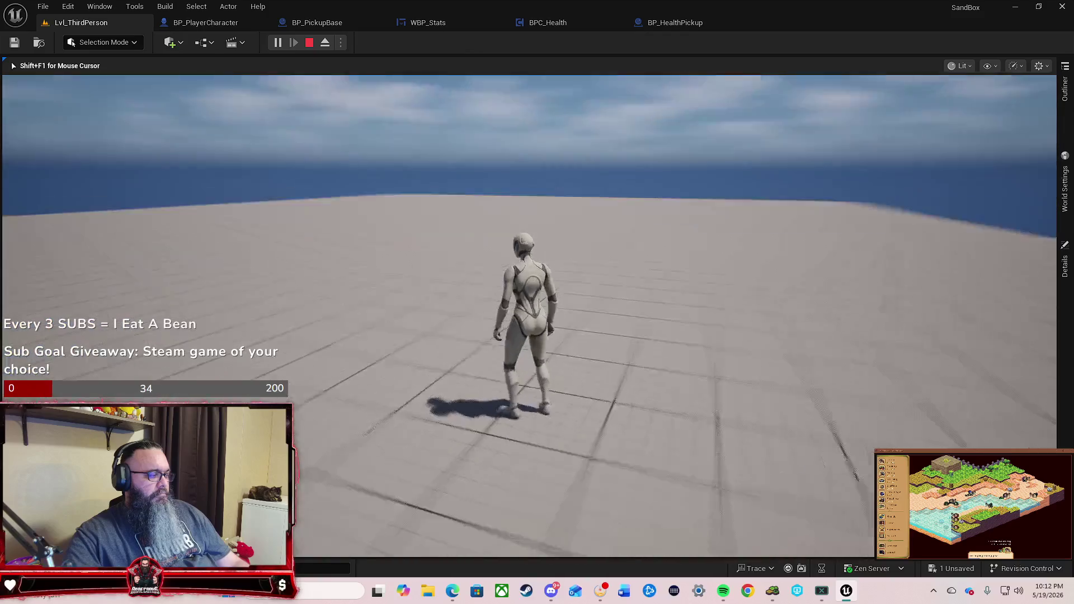
key("w")
key("w")
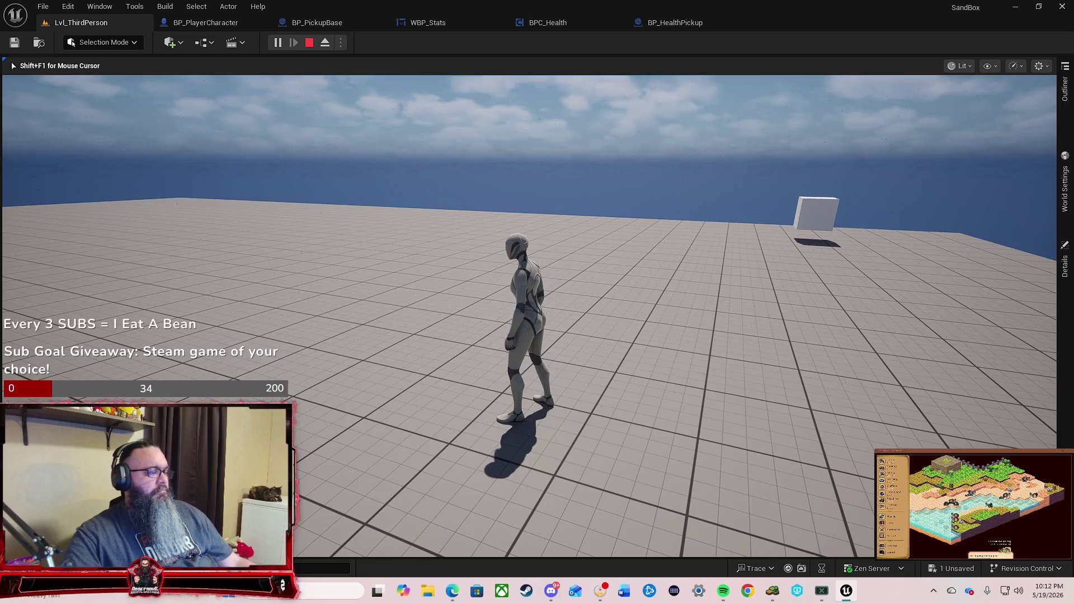
key("Escape")
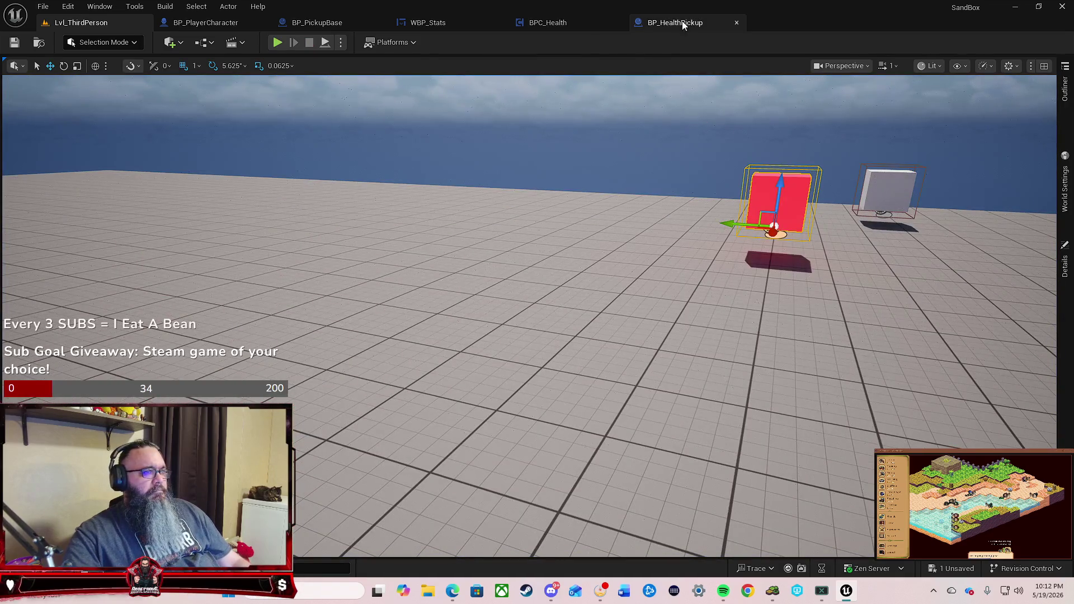
left_click(682, 22)
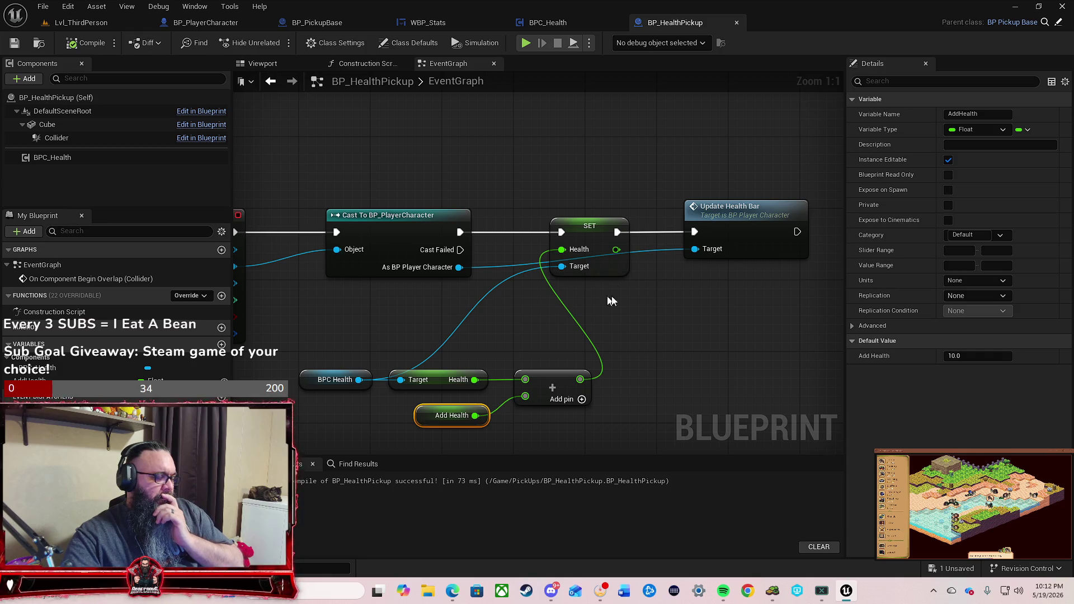
Step: Delete Update Health Bar, SET Health, and the BPC Health, Add and Add Health nodes
left_click_drag(740, 321, 676, 275)
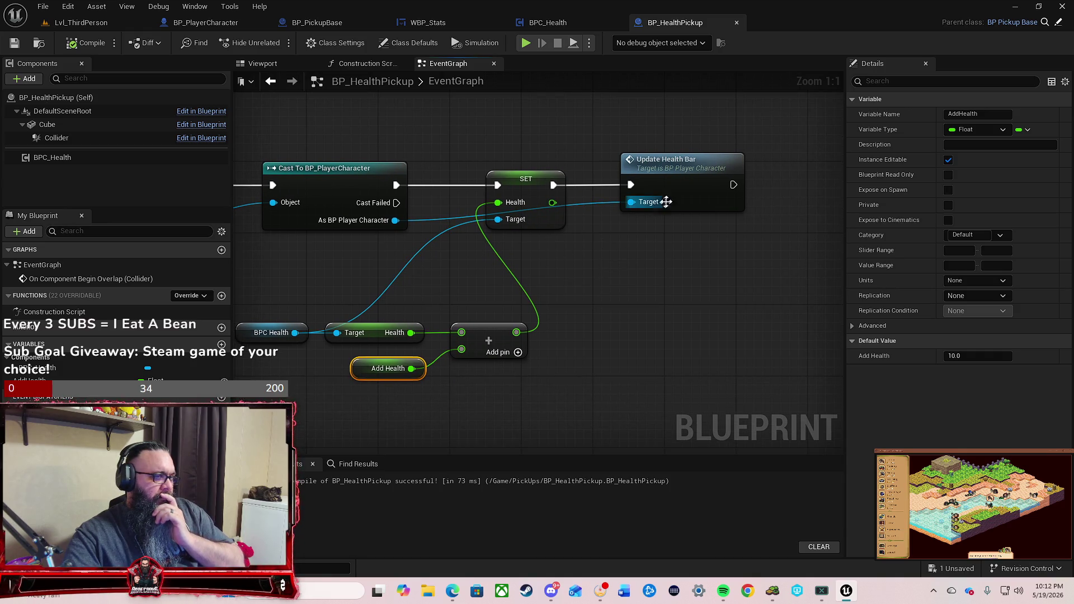
left_click(702, 201)
key("Delete")
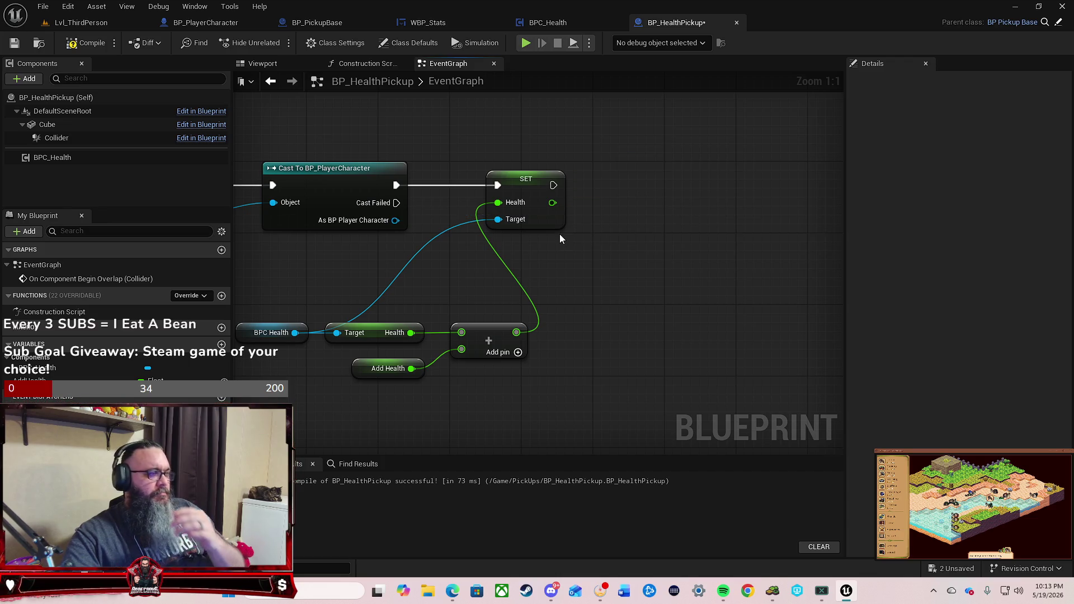
left_click_drag(599, 282, 723, 267)
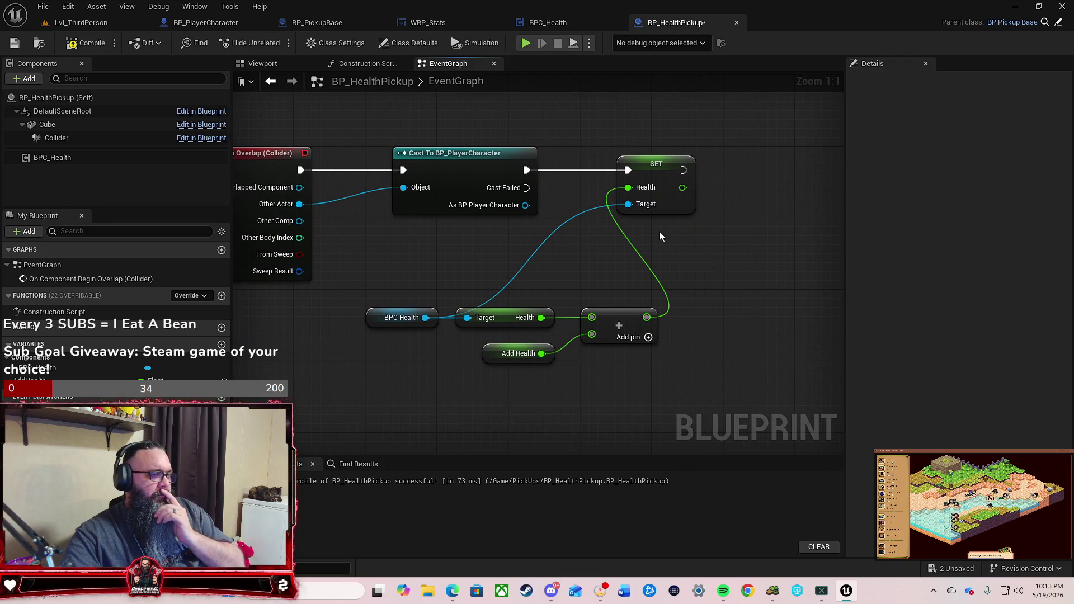
left_click(672, 208)
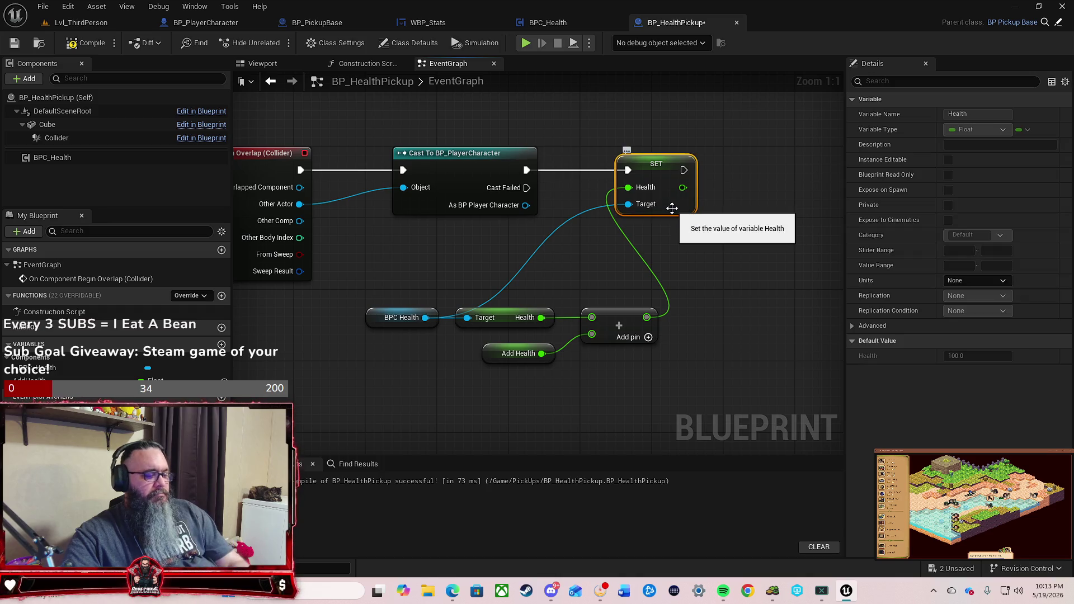
key("Delete")
mouse_move(689, 268)
left_mouse_down()
mouse_move(544, 354)
mouse_move(358, 367)
left_mouse_up()
key("Delete")
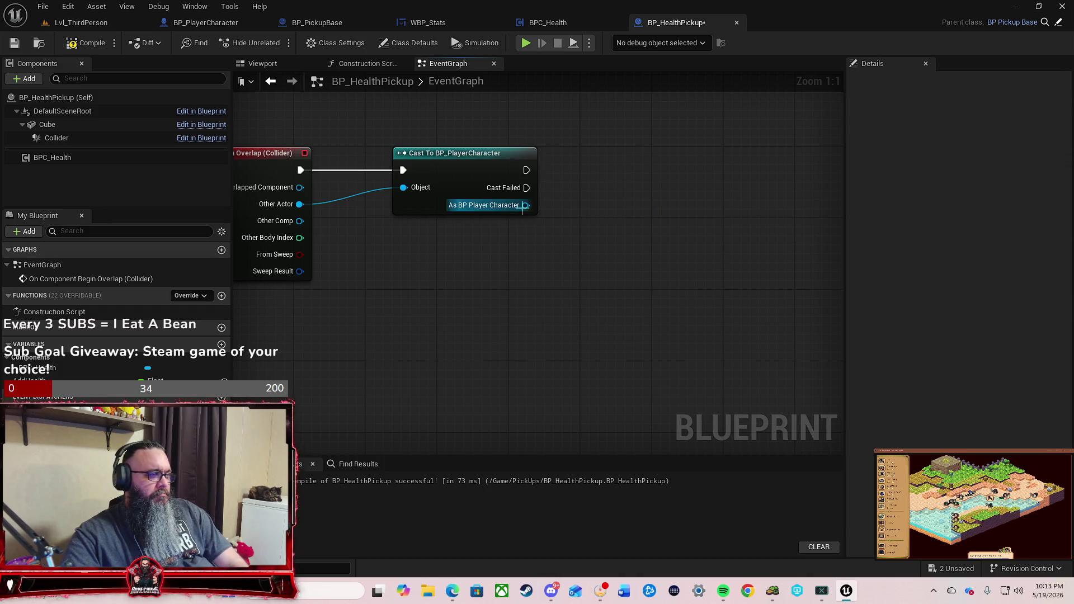
Step: Add an Add BPC Health node fed by the cast's character output
left_click_drag(523, 206, 581, 200)
type("bp")
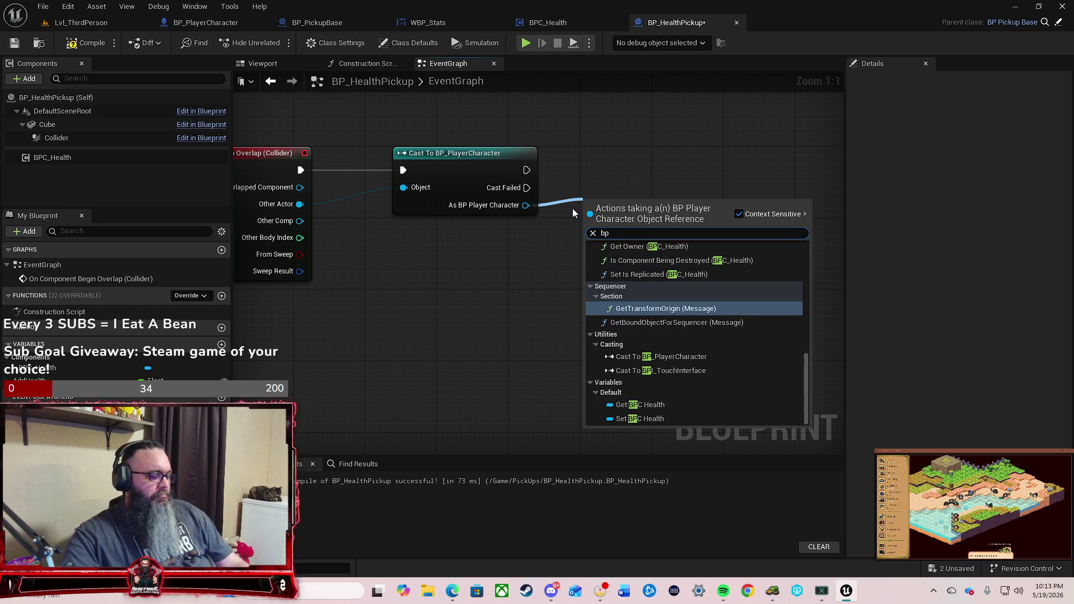
type("c")
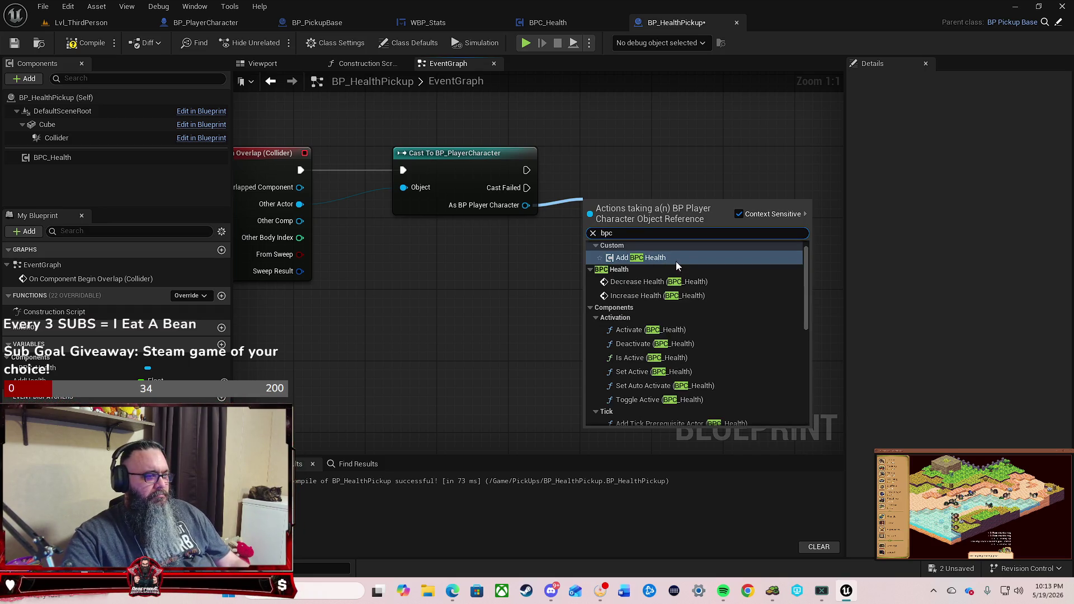
left_click(676, 259)
mouse_move(636, 212)
left_mouse_down()
mouse_move(641, 173)
mouse_move(632, 175)
left_mouse_up()
key("Home")
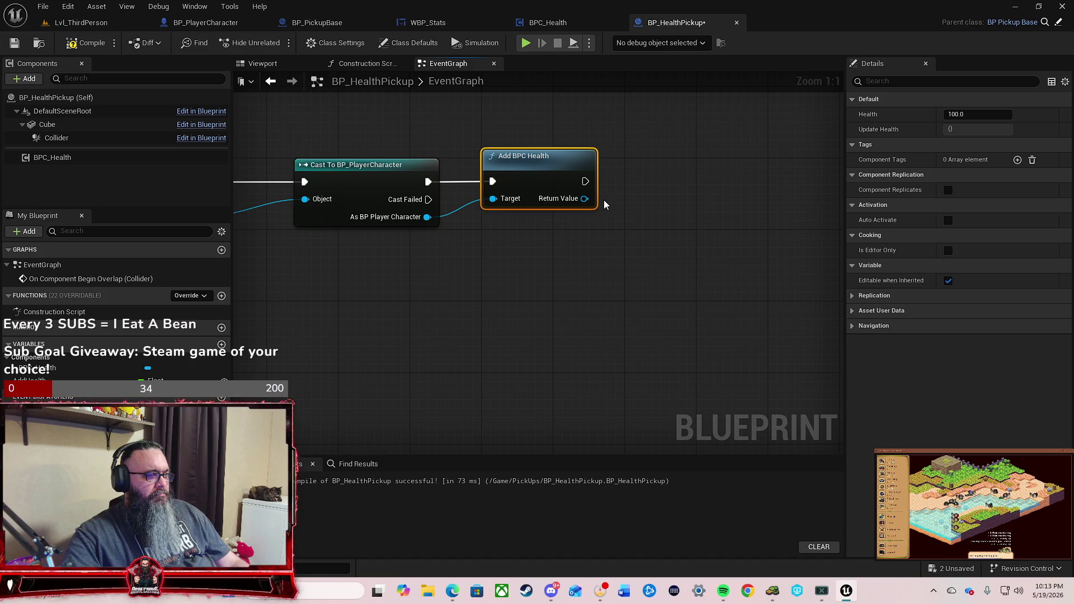
Step: Add a SET Health node on Add BPC Health's Return Value, wire its execution, and compile
left_click_drag(584, 199, 633, 229)
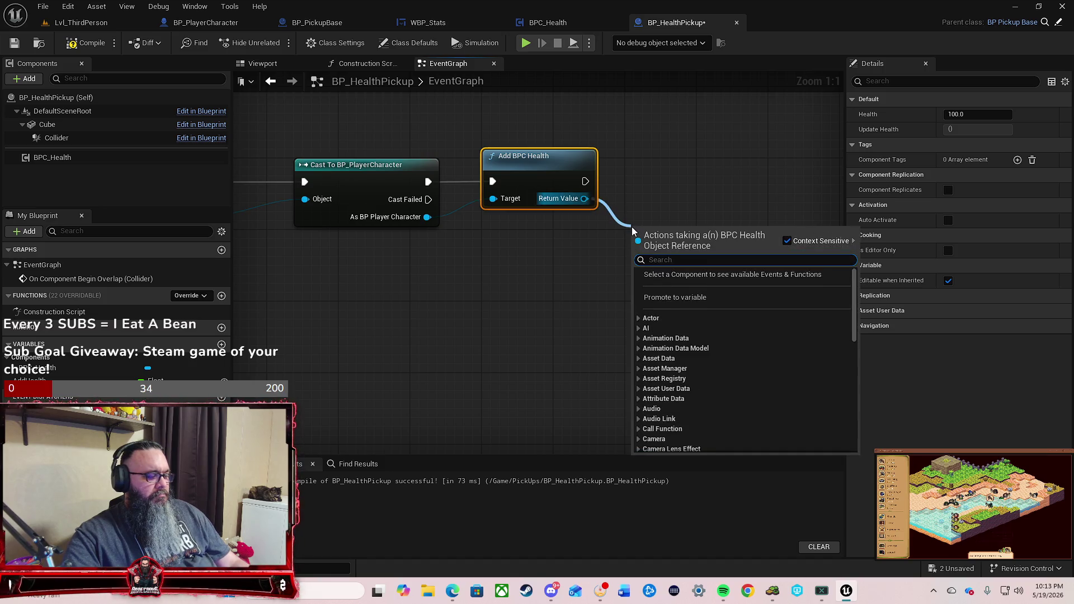
type("get")
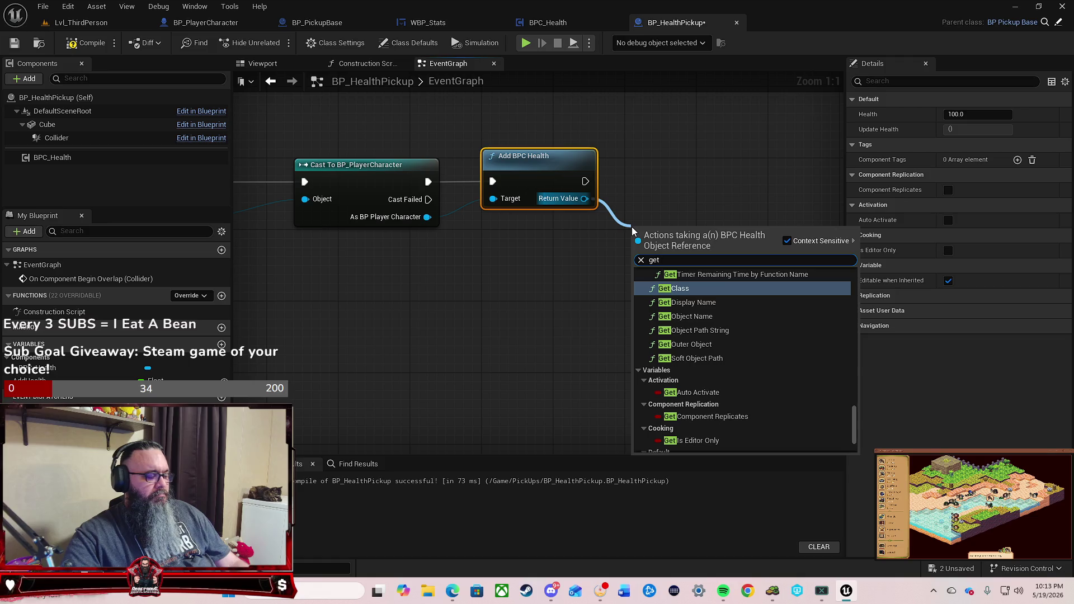
key("BackSpace")
key("BackSpace")
key("BackSpace")
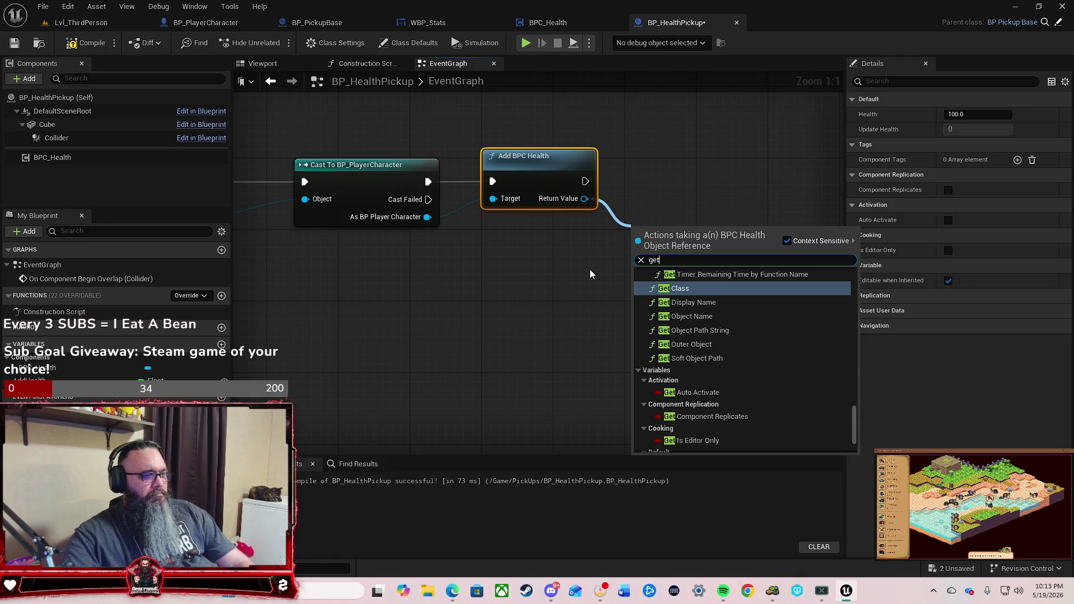
type("set")
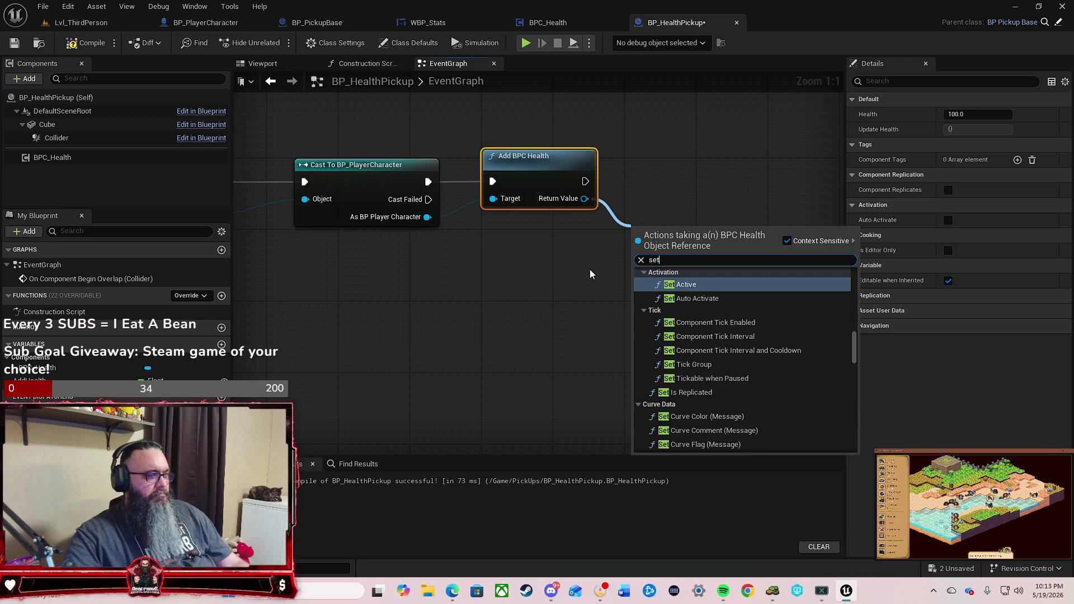
type(" hea")
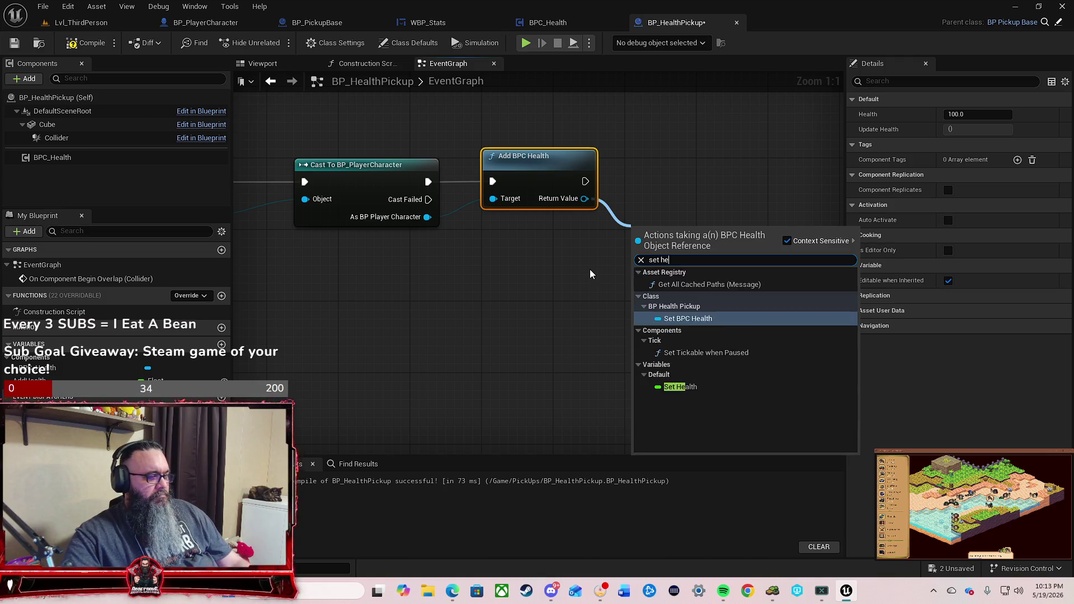
left_click(700, 329)
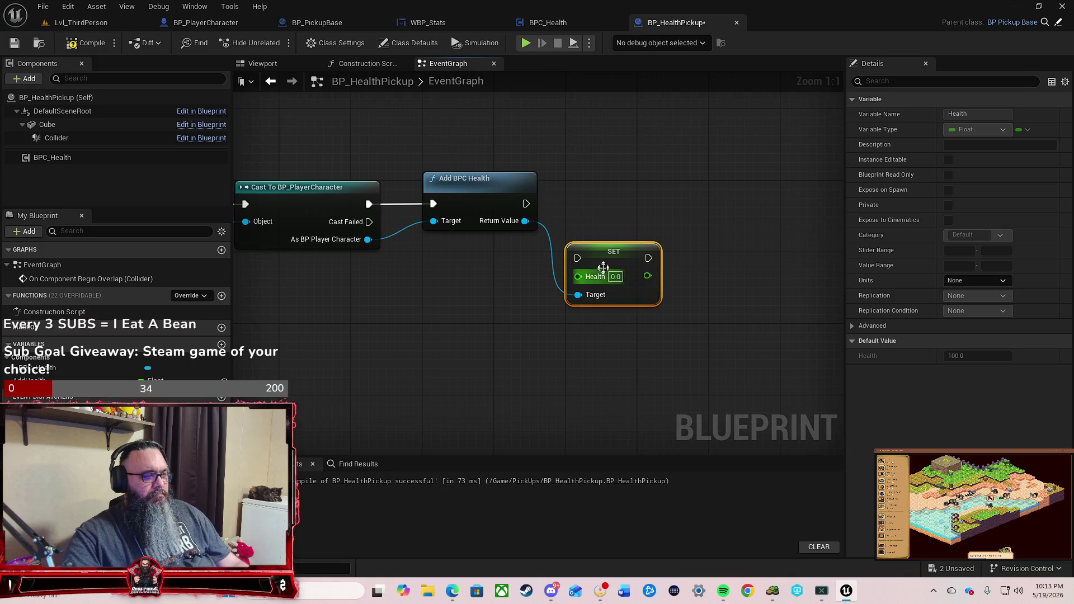
left_click_drag(636, 249, 678, 189)
mouse_move(526, 203)
left_mouse_down()
mouse_move(552, 215)
mouse_move(622, 186)
mouse_move(683, 207)
left_mouse_up()
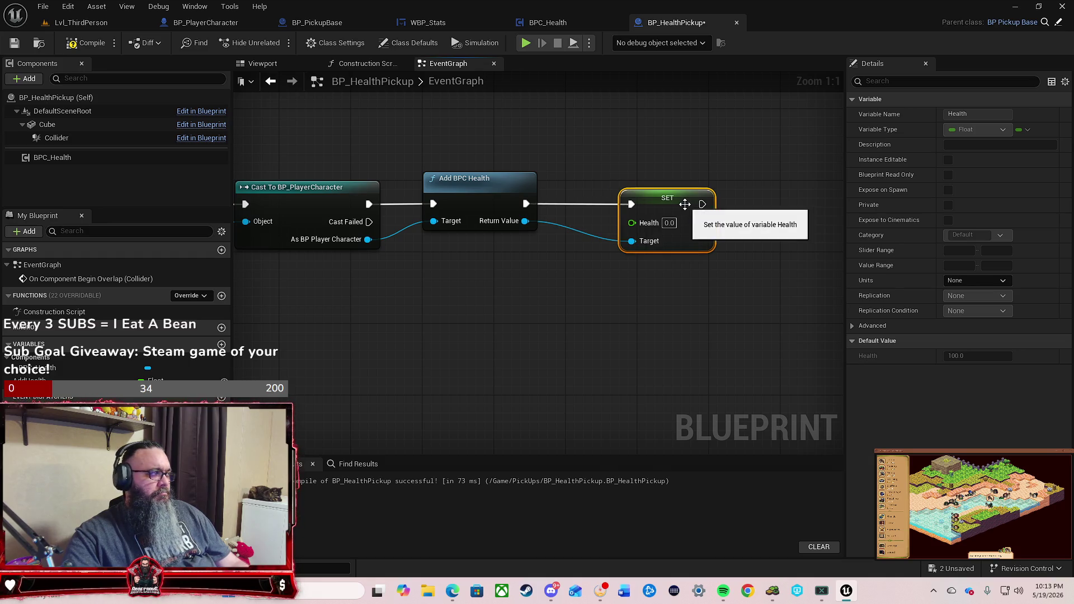
left_click(85, 44)
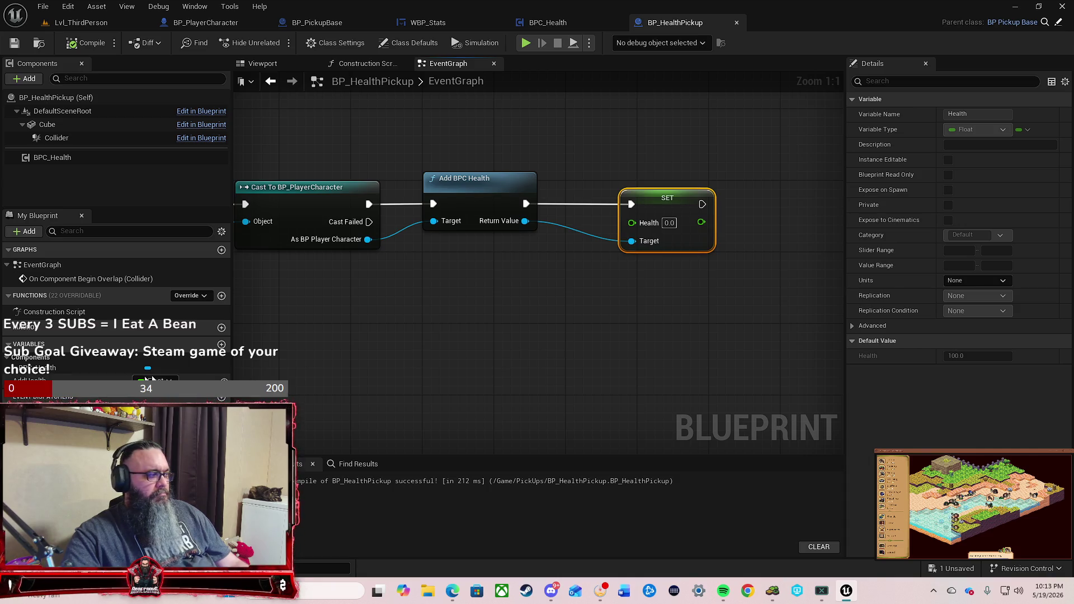
Step: Plug an Add Health getter into the SET node's Health input
left_click_drag(45, 382, 430, 312)
left_click(425, 334)
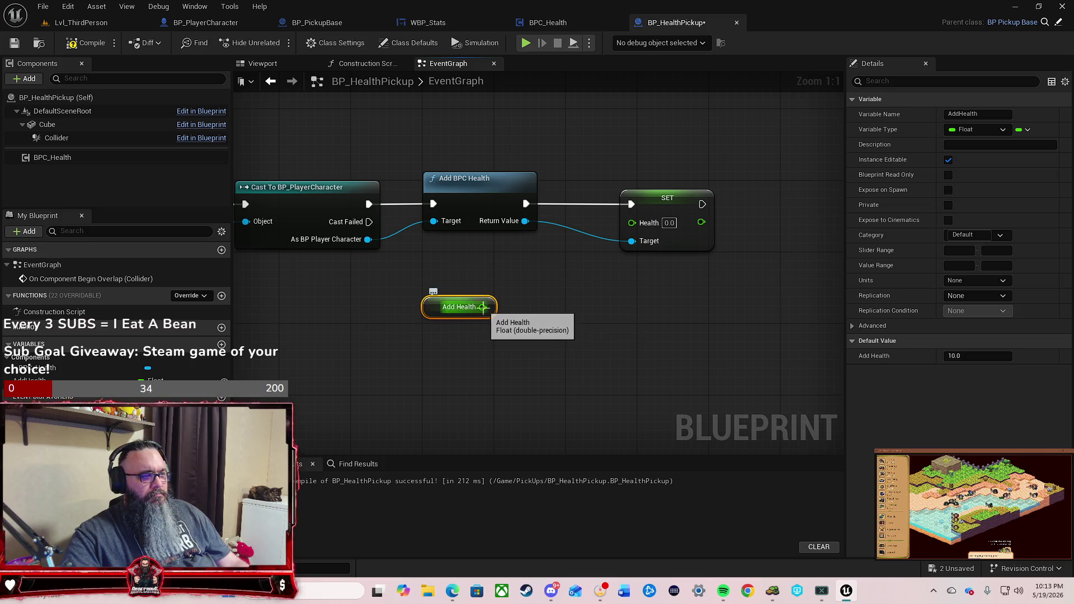
mouse_move(483, 306)
left_mouse_down()
mouse_move(562, 282)
mouse_move(631, 222)
left_mouse_up()
left_click_drag(451, 317, 547, 273)
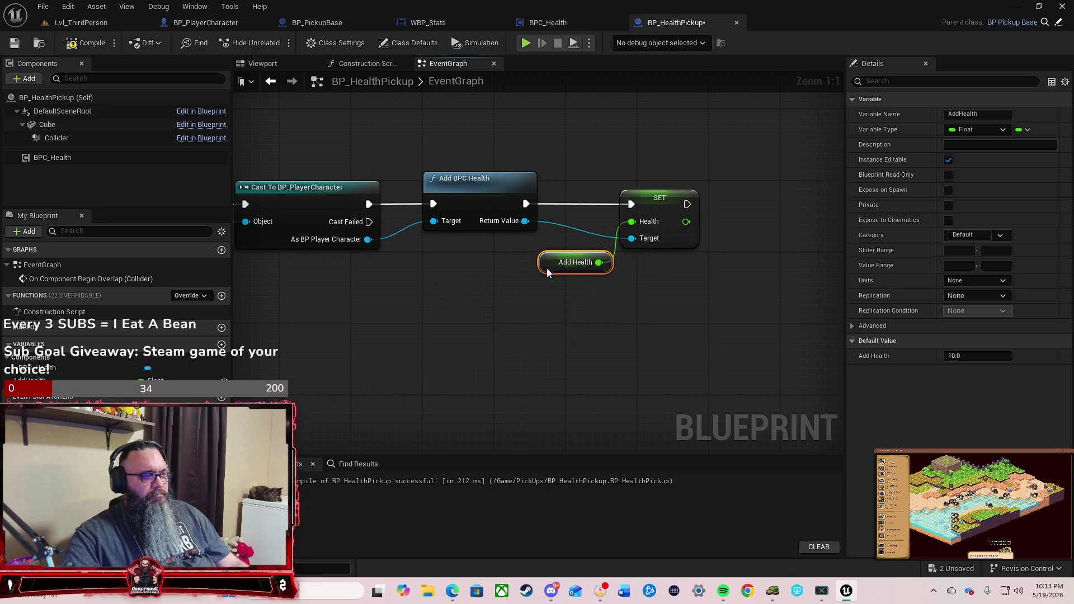
left_click_drag(677, 309, 556, 329)
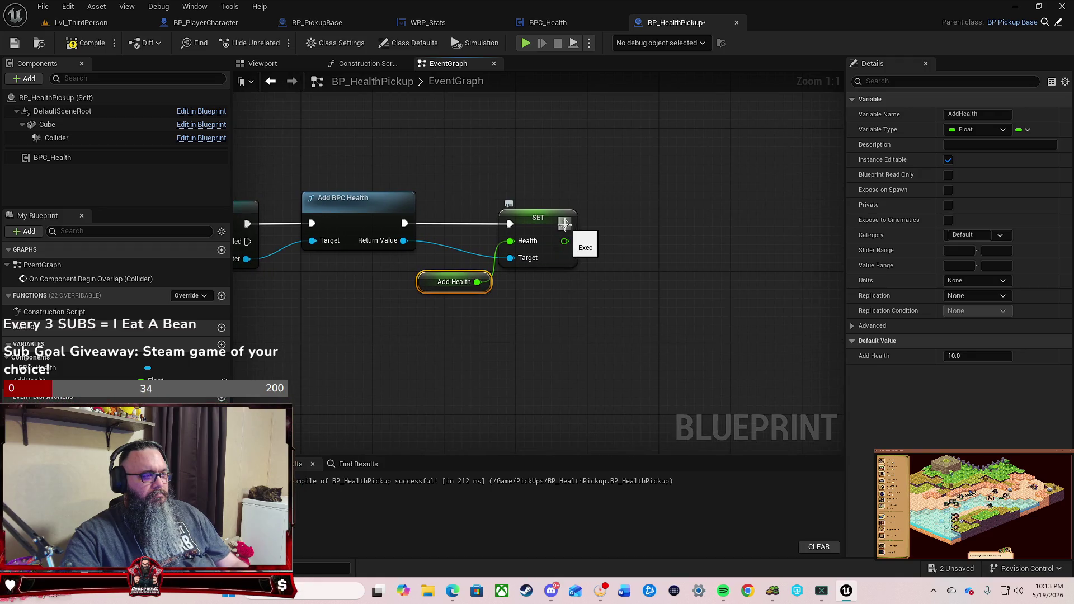
Step: Add a Call Update Health node after the SET node
mouse_move(566, 224)
left_mouse_down()
mouse_move(645, 219)
mouse_move(649, 232)
left_mouse_up()
type("up")
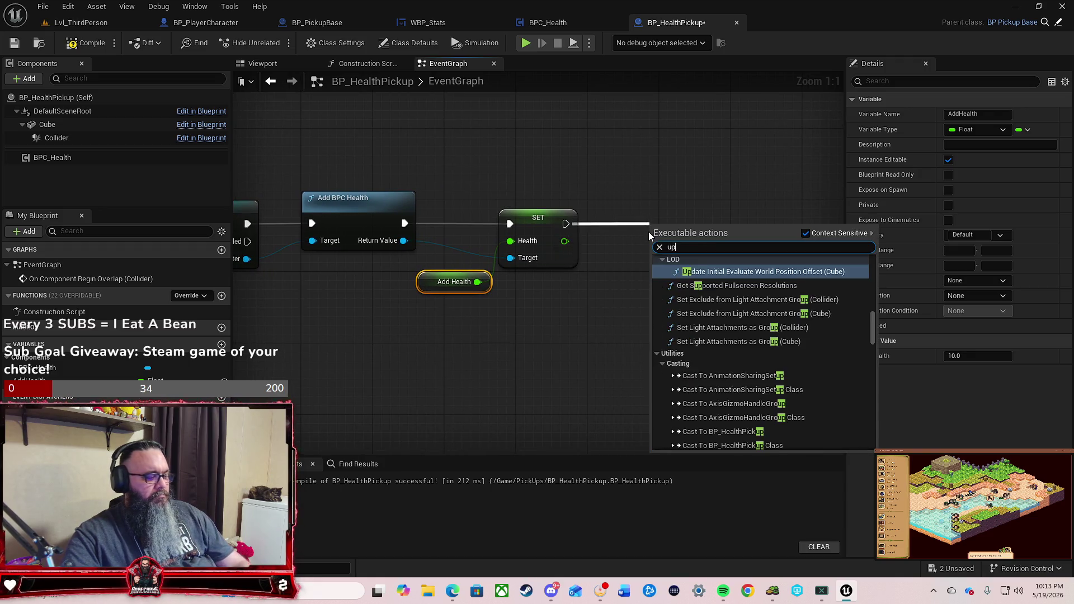
type("date")
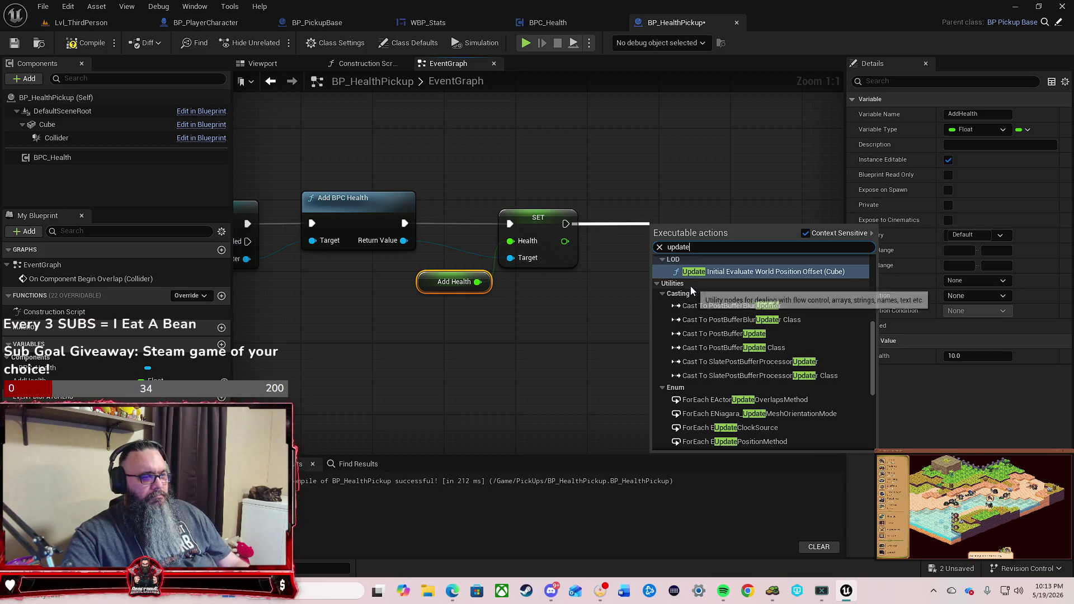
type(" hr")
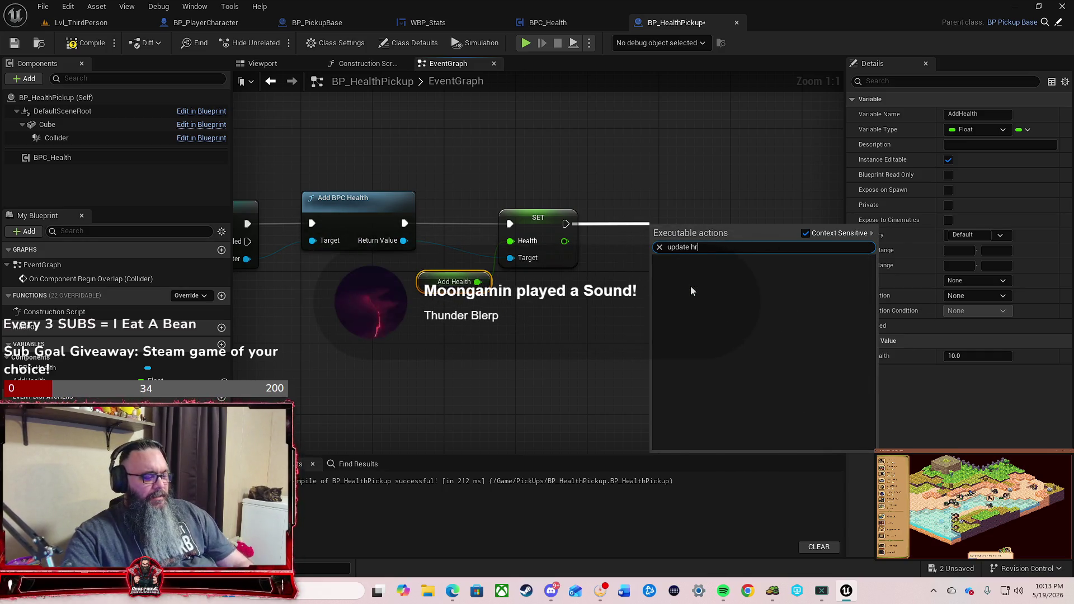
key("BackSpace")
type("ea")
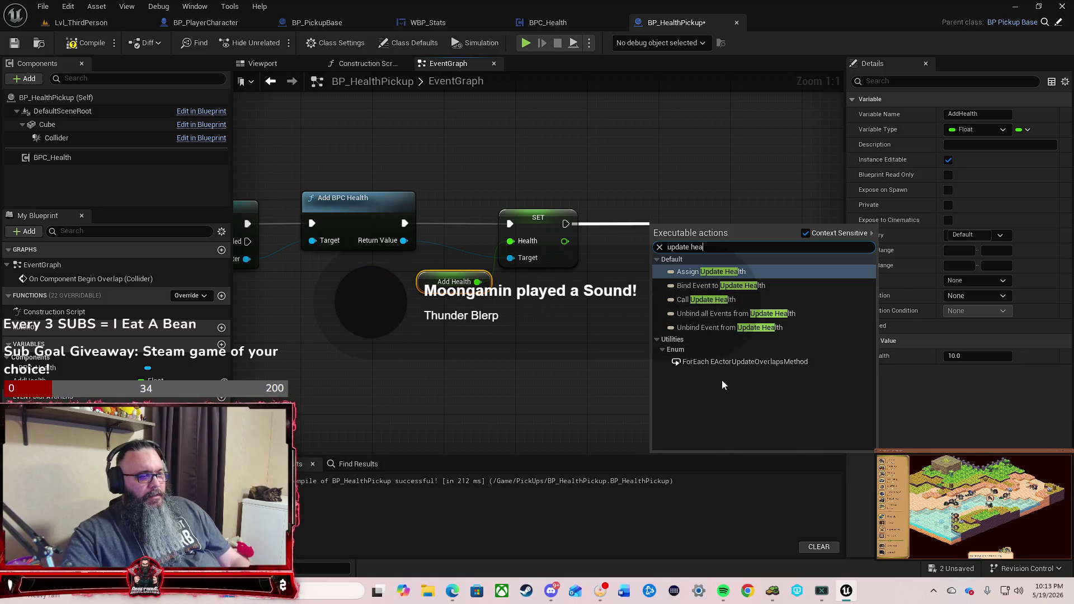
left_click(706, 302)
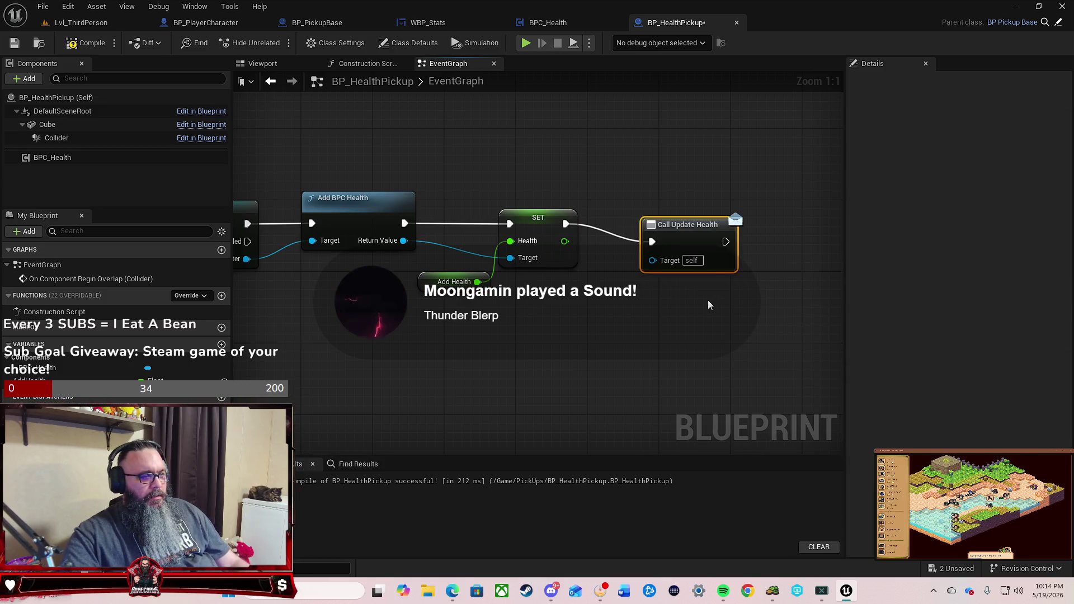
left_click_drag(686, 240, 706, 222)
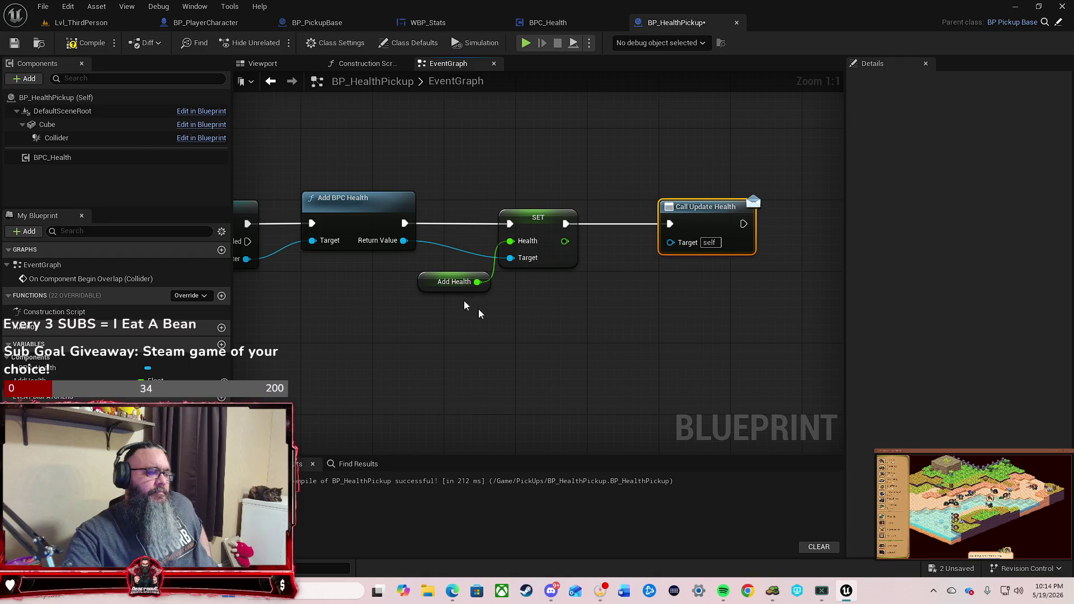
Step: Wire Add BPC Health's Return Value into Call Update Health's Target and recompile BP_HealthPickup
left_click(557, 23)
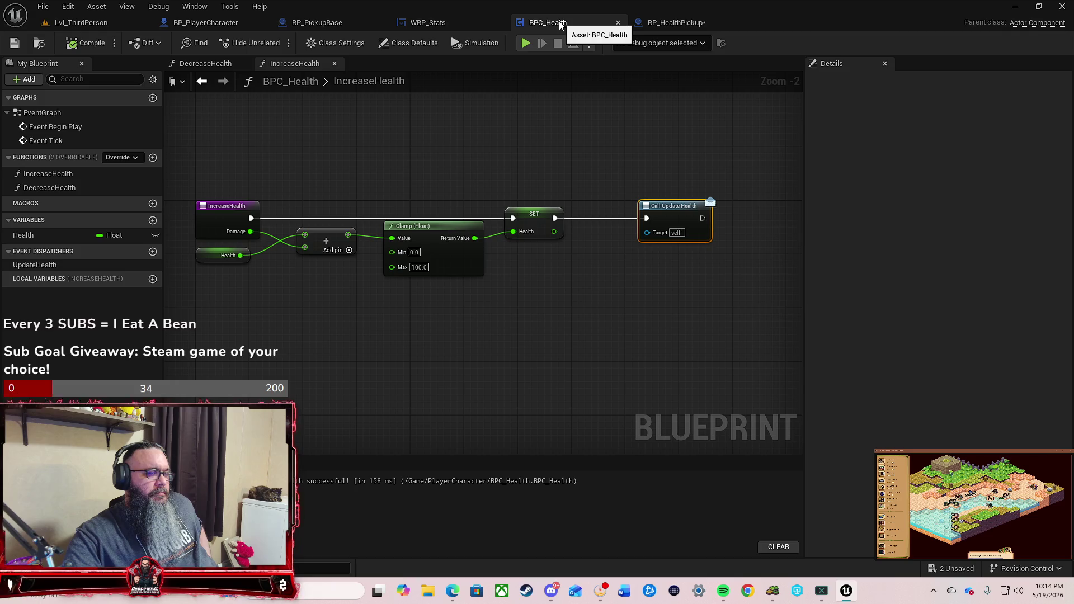
left_click(674, 23)
left_click(85, 43)
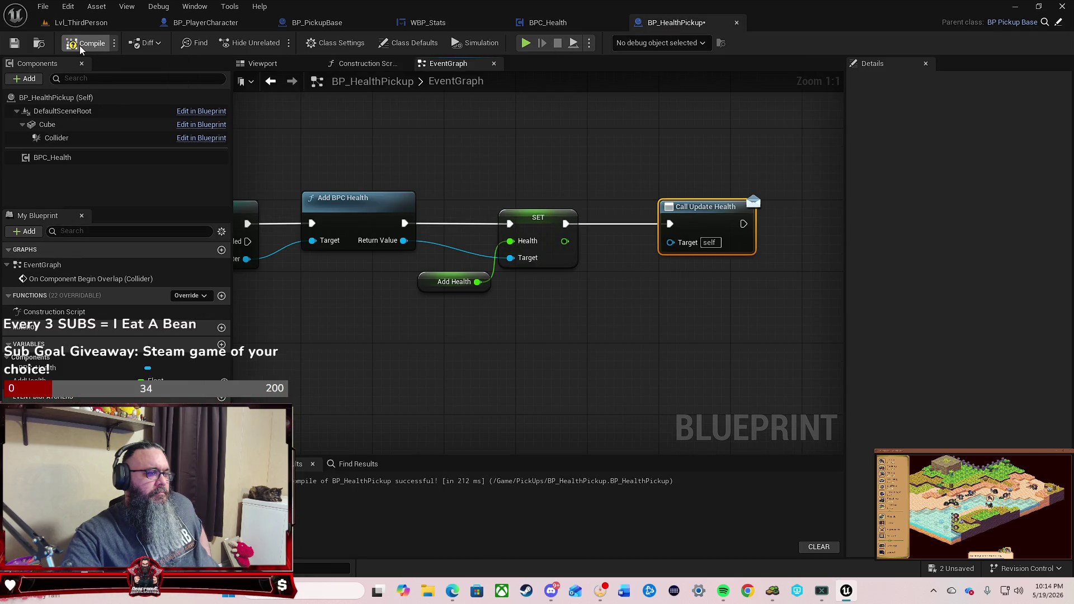
left_click_drag(543, 381, 630, 359)
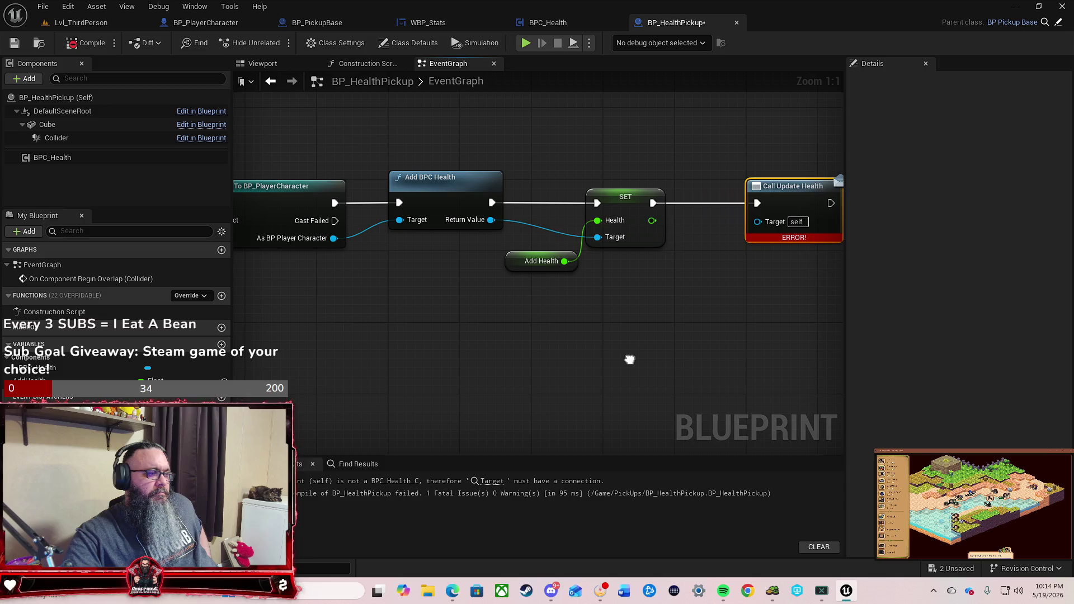
left_click_drag(333, 238, 750, 225)
left_click(669, 316)
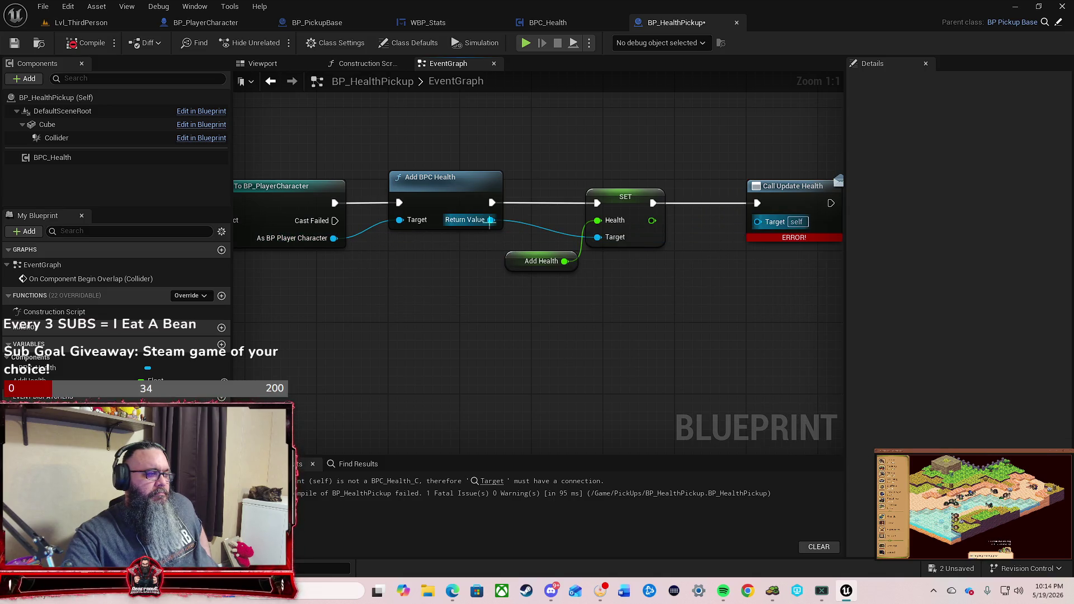
mouse_move(491, 220)
left_mouse_down()
mouse_move(559, 229)
mouse_move(757, 221)
left_mouse_up()
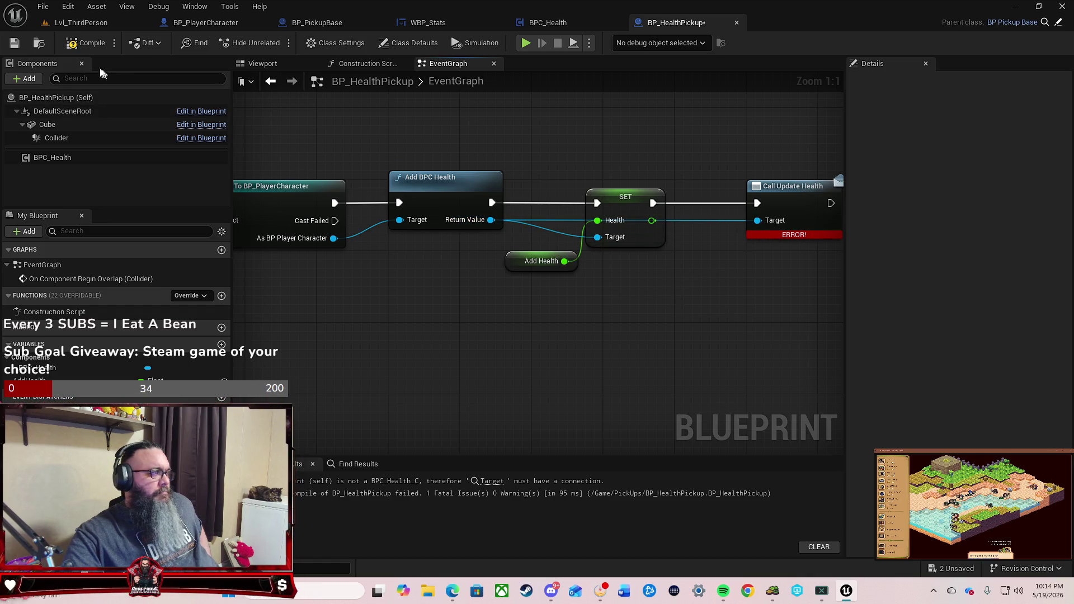
left_click(86, 45)
left_click(102, 24)
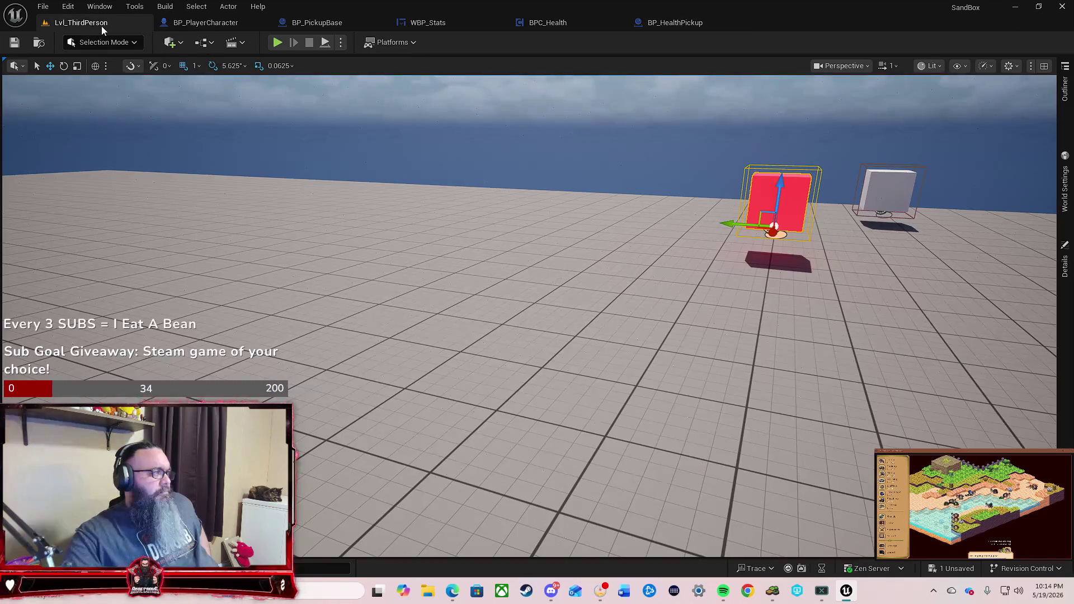
Step: Play-test running through the red cube, then view BPC_Health's IncreaseHealth graph
left_click(277, 42)
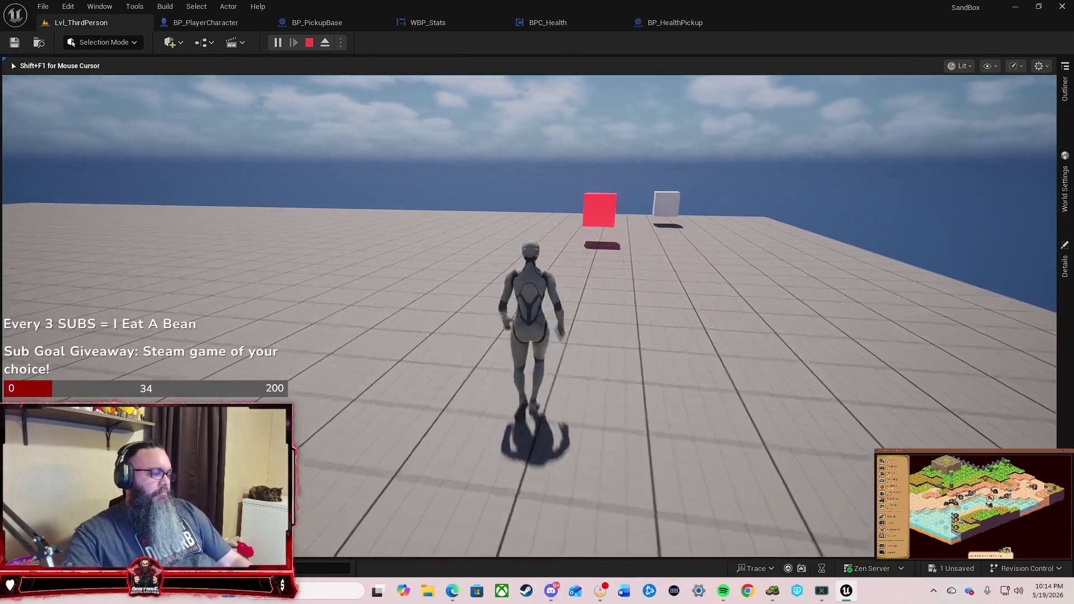
key("w")
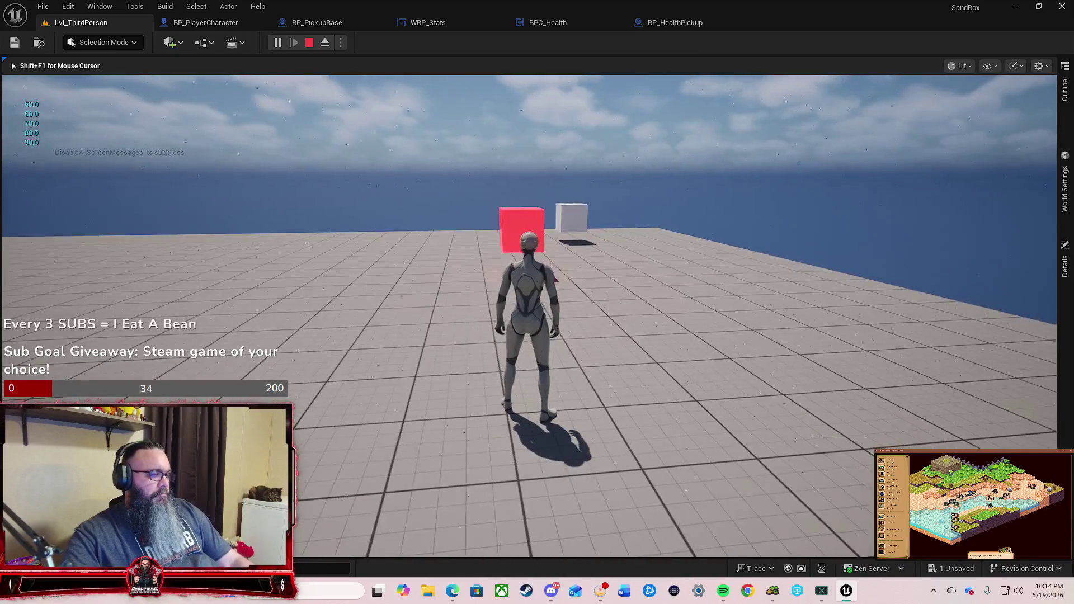
key("w")
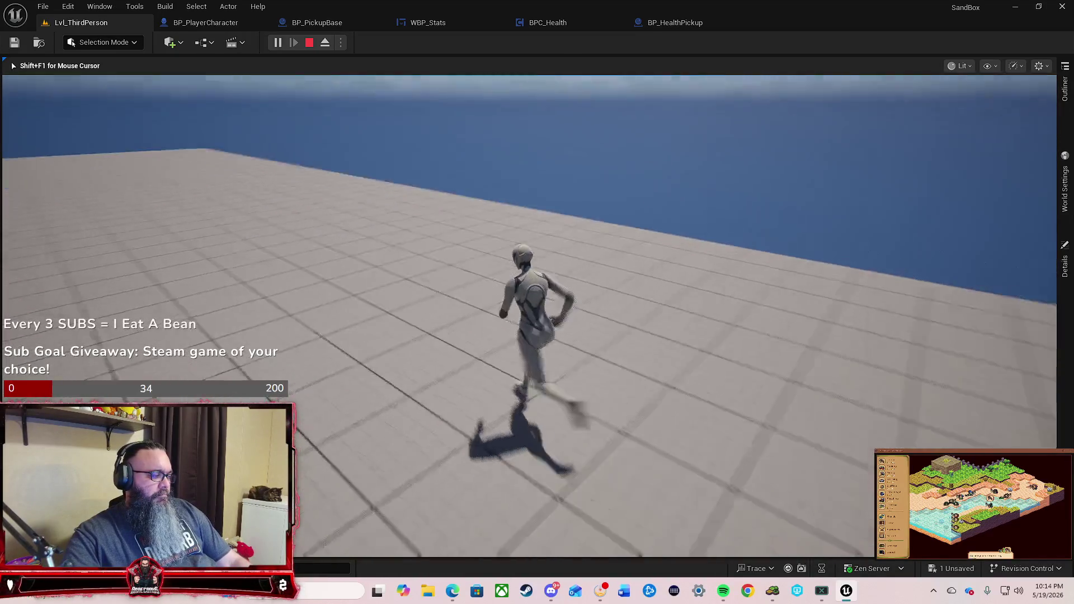
key("Escape")
left_click(549, 25)
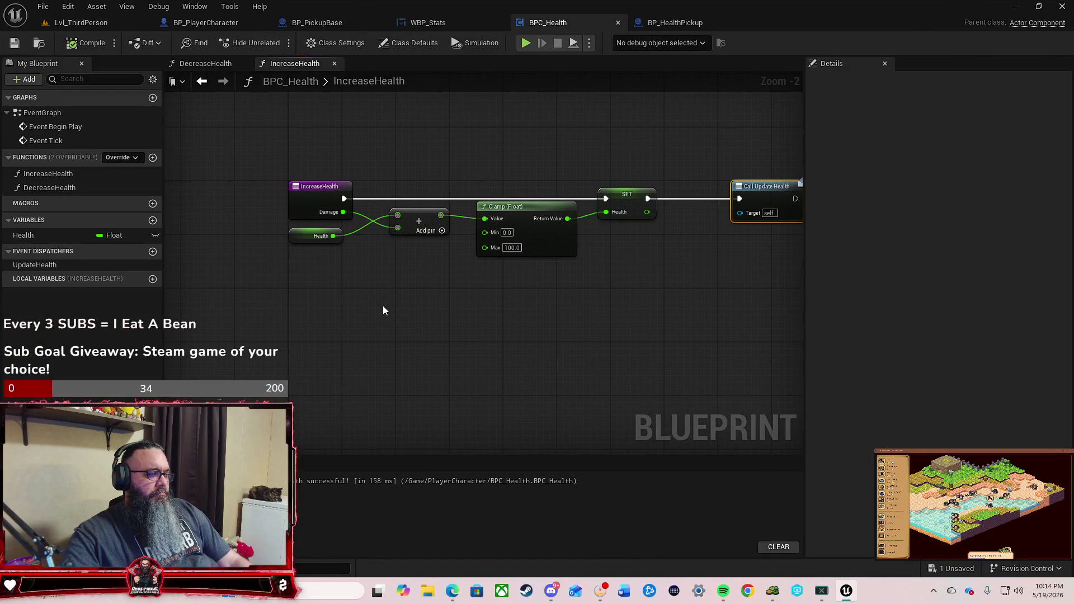
Step: Disconnect Add Health from SET's Health input and delete the accidental increment node
left_click(665, 26)
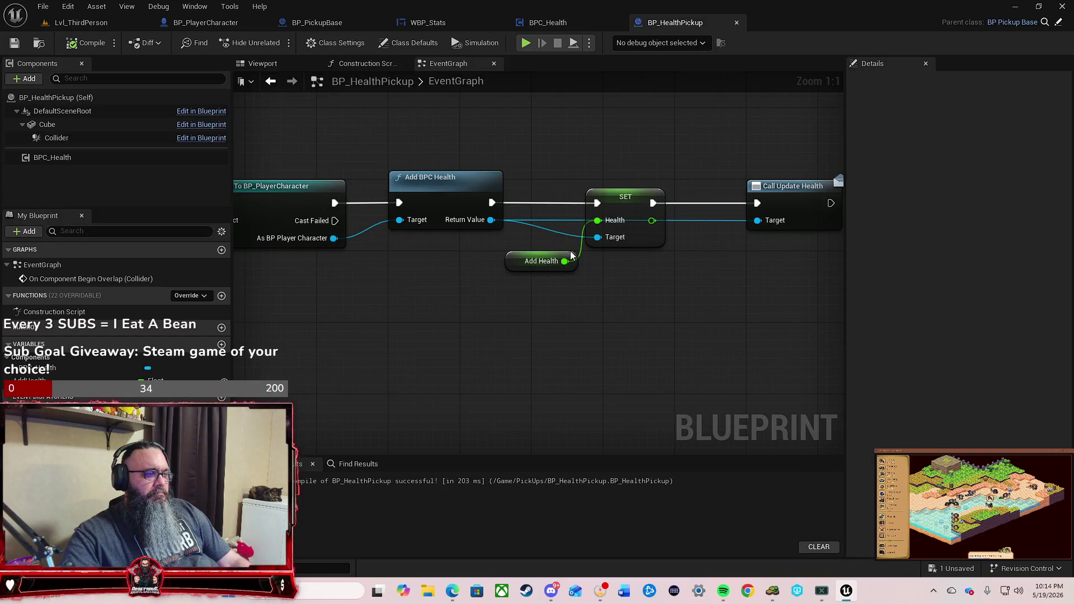
left_click_drag(514, 257, 424, 292)
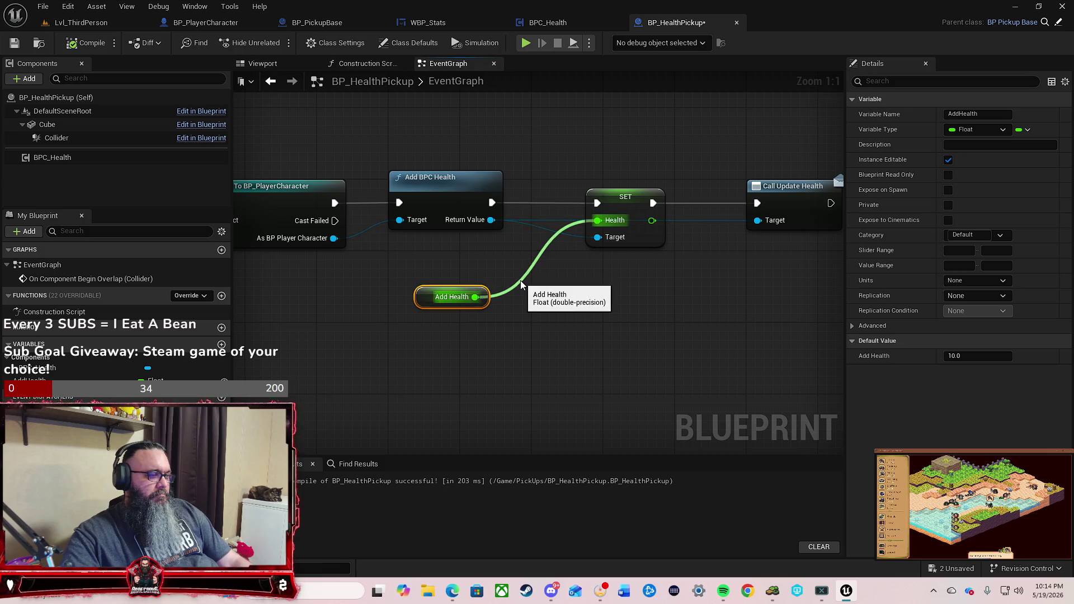
left_click(520, 280, "alt")
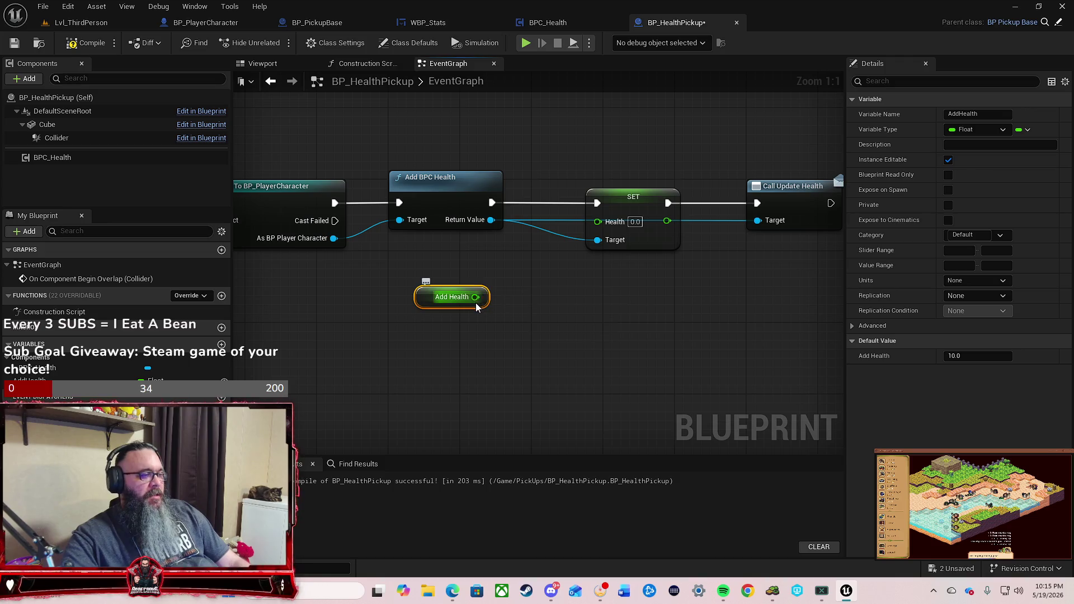
left_click_drag(476, 297, 514, 297)
type("++")
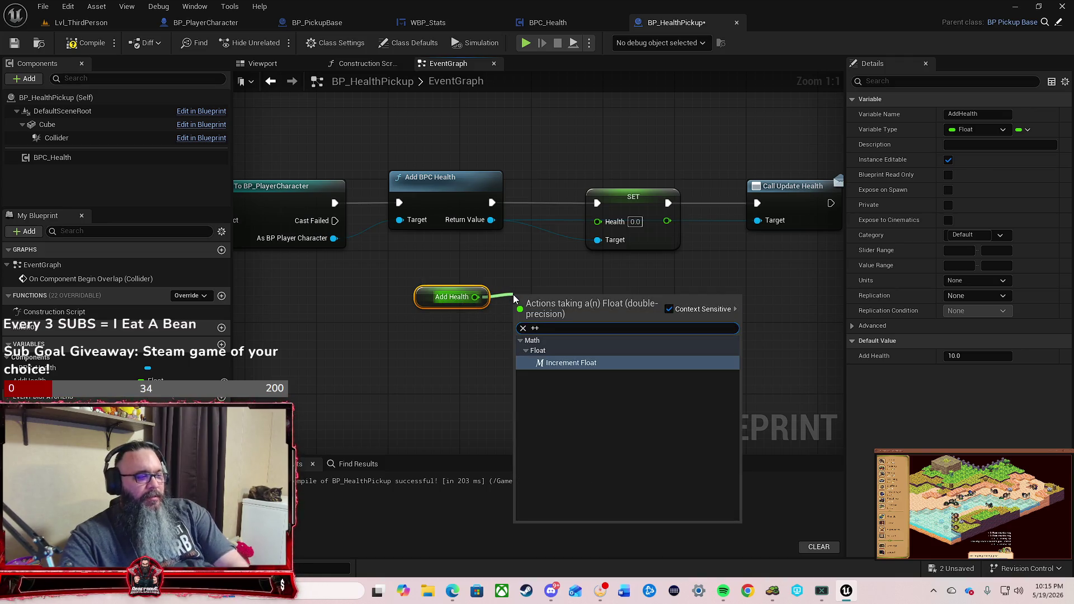
key("Escape")
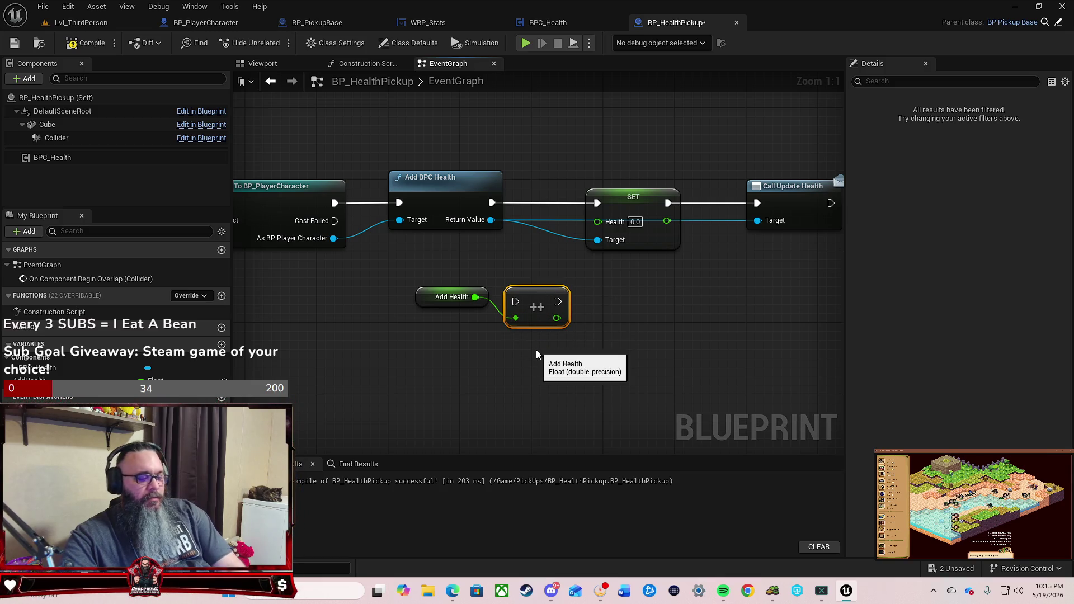
key("Delete")
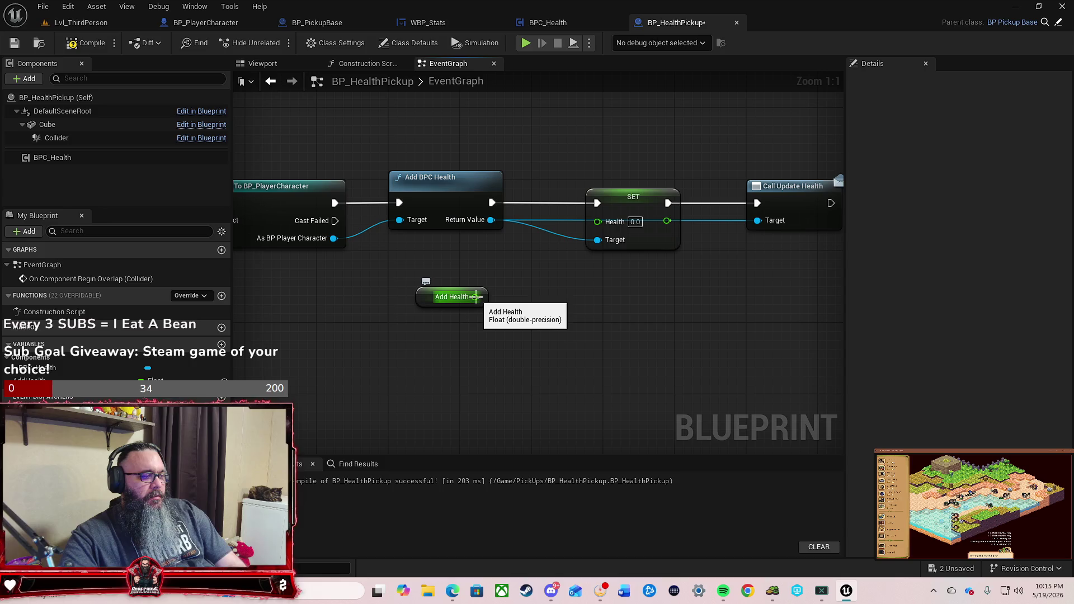
Step: Move Add Health lower and add a Get Health node from the BPC Health reference
left_click(422, 298)
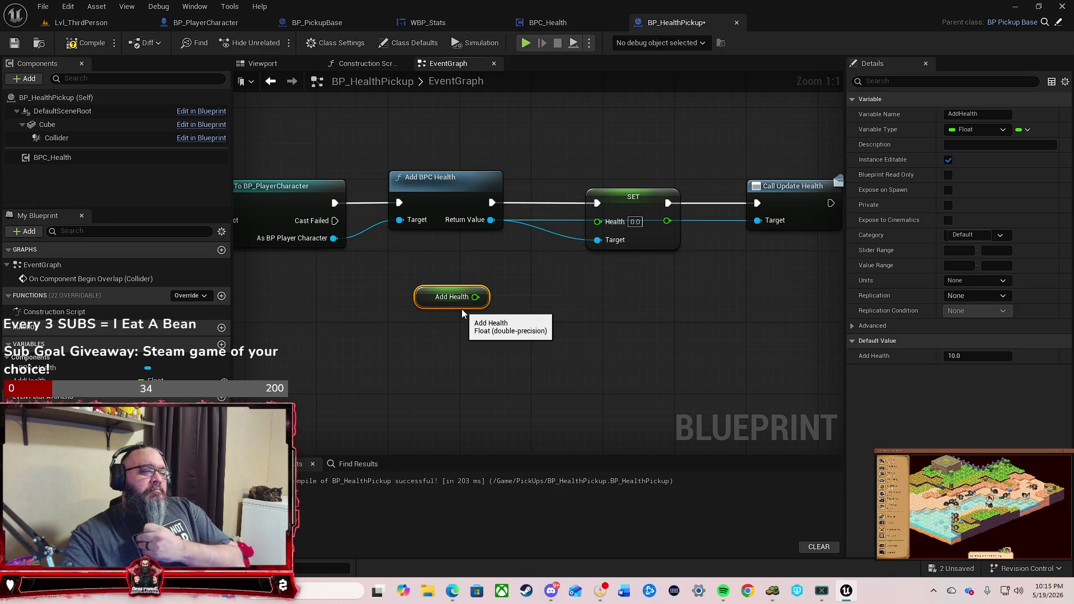
left_click_drag(505, 307, 575, 319)
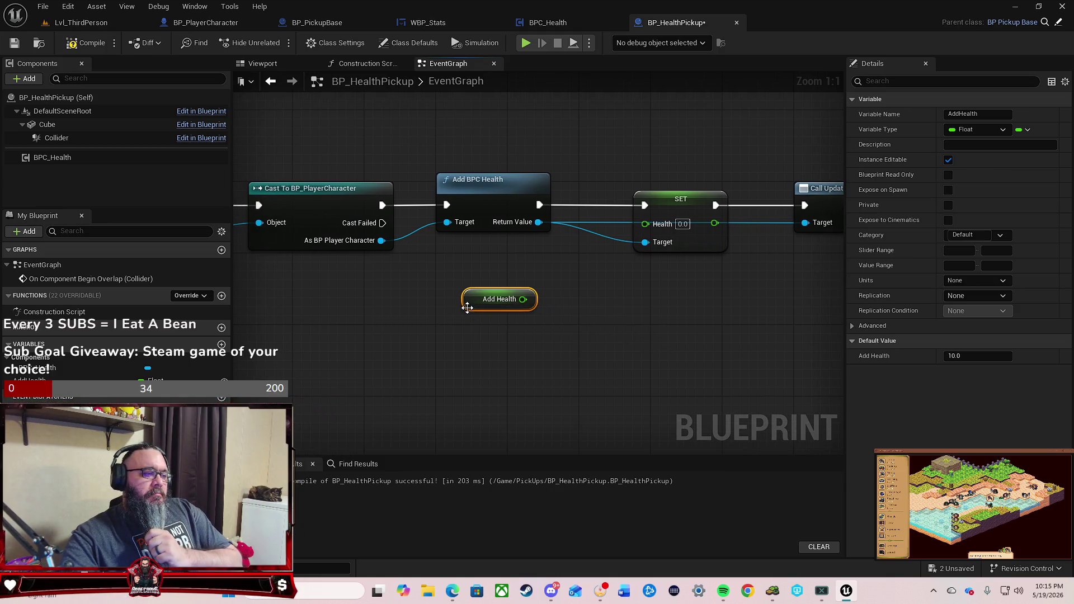
left_click_drag(466, 301, 452, 282)
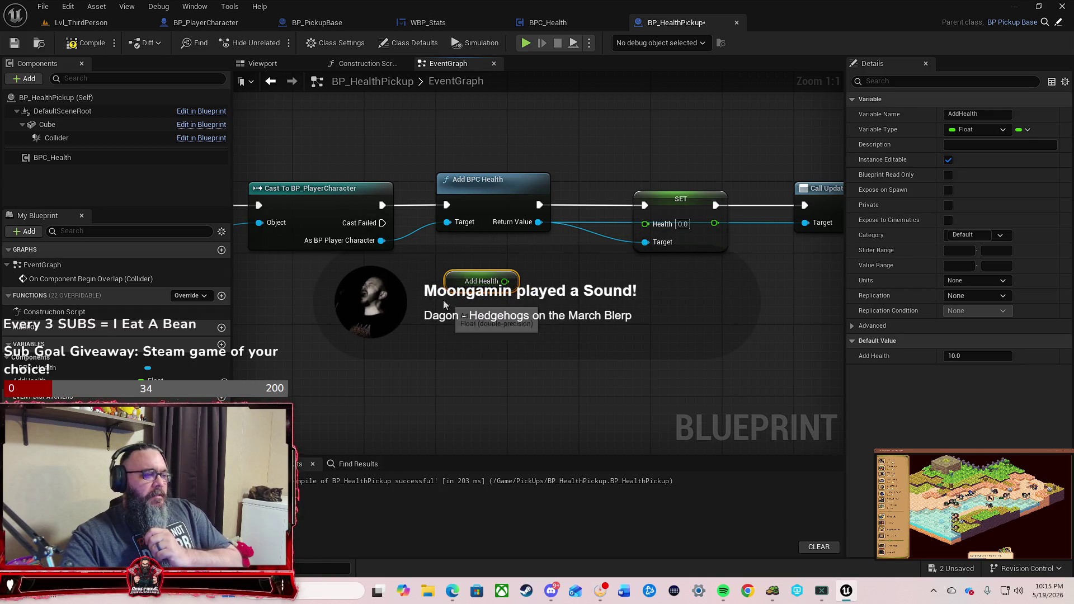
left_click_drag(457, 285, 457, 338)
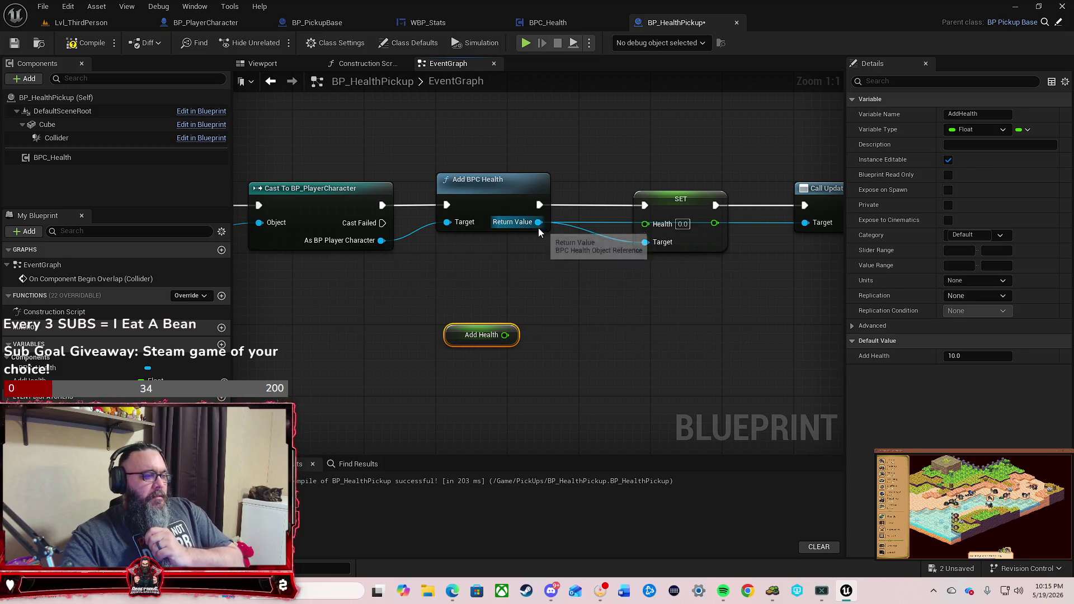
left_click_drag(539, 223, 518, 269)
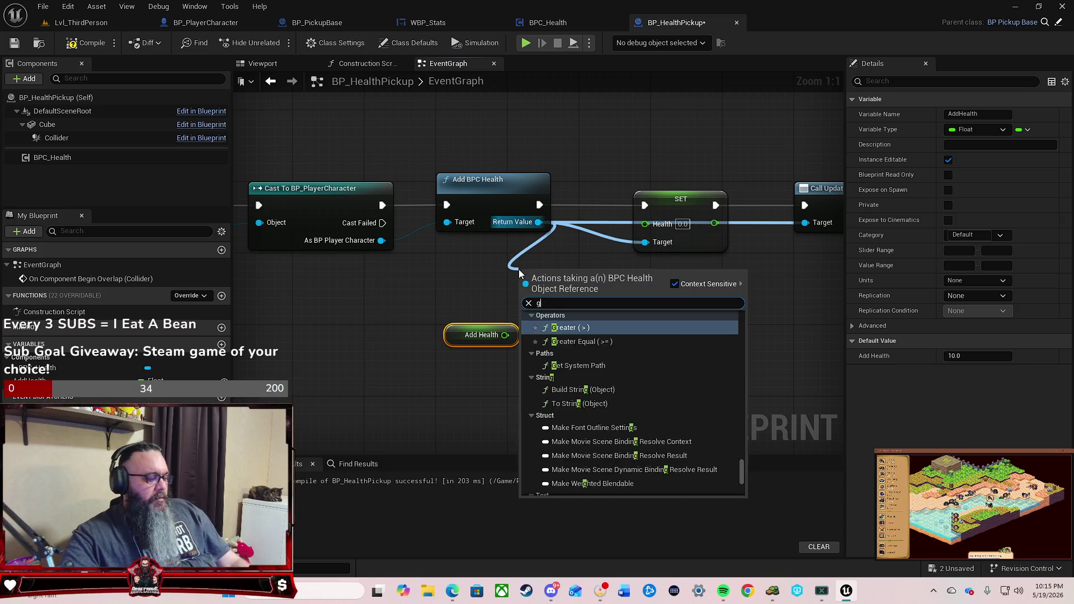
type("get health")
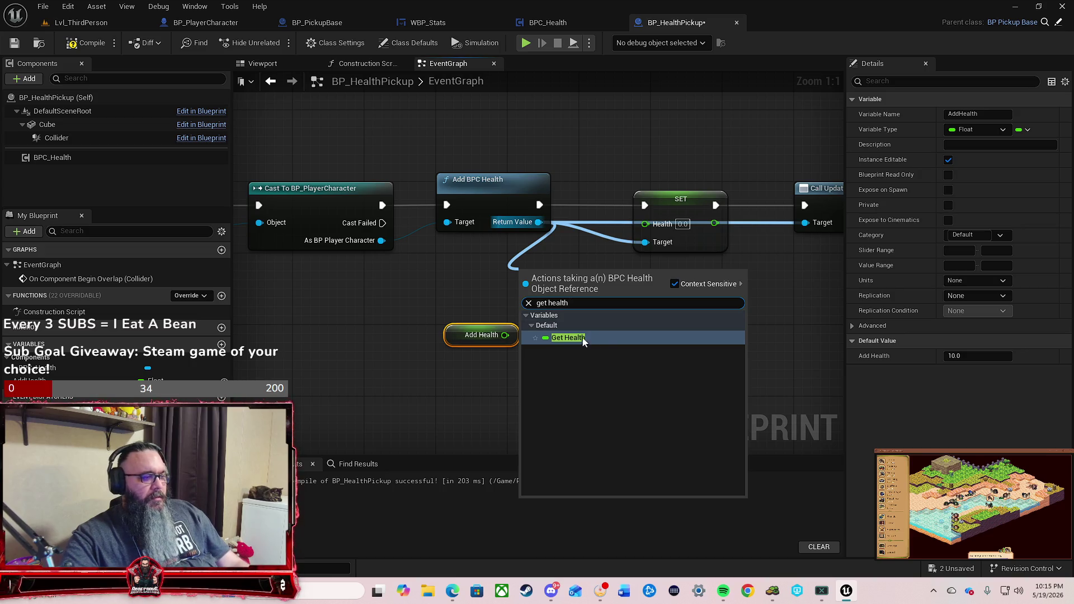
left_click(584, 340)
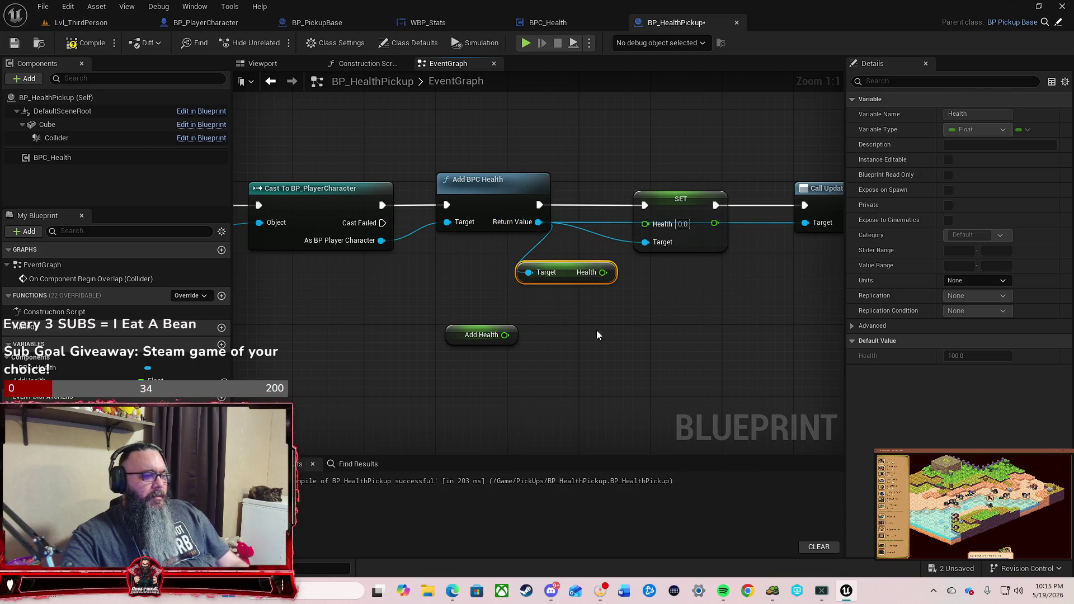
Step: Add a + node summing Health and Add Health, and wire the sum into SET Health
left_click_drag(487, 328, 576, 309)
left_click_drag(603, 273, 638, 299)
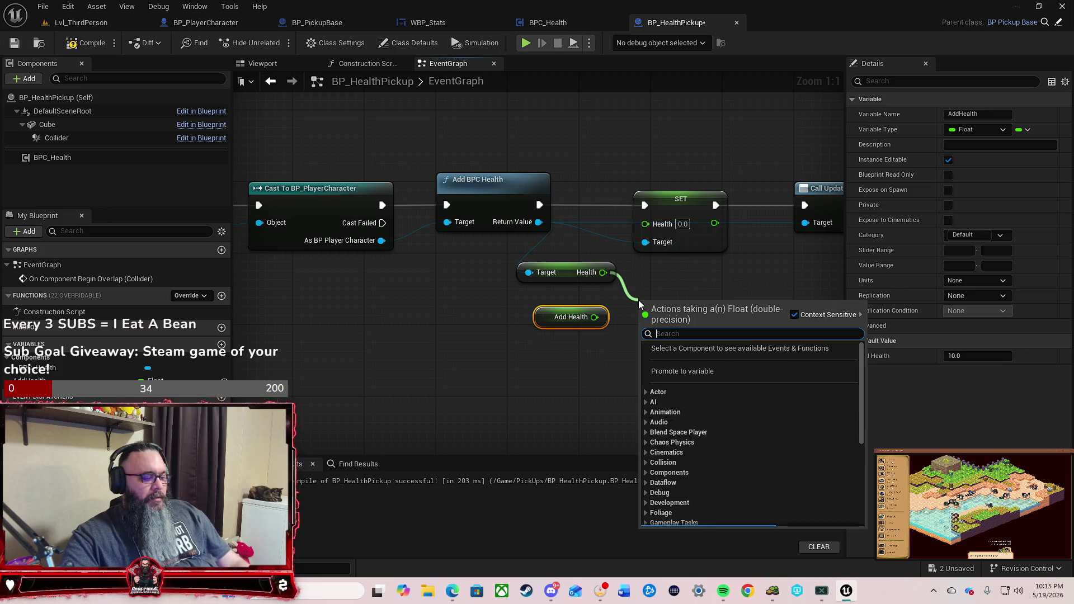
type("+")
key("Return")
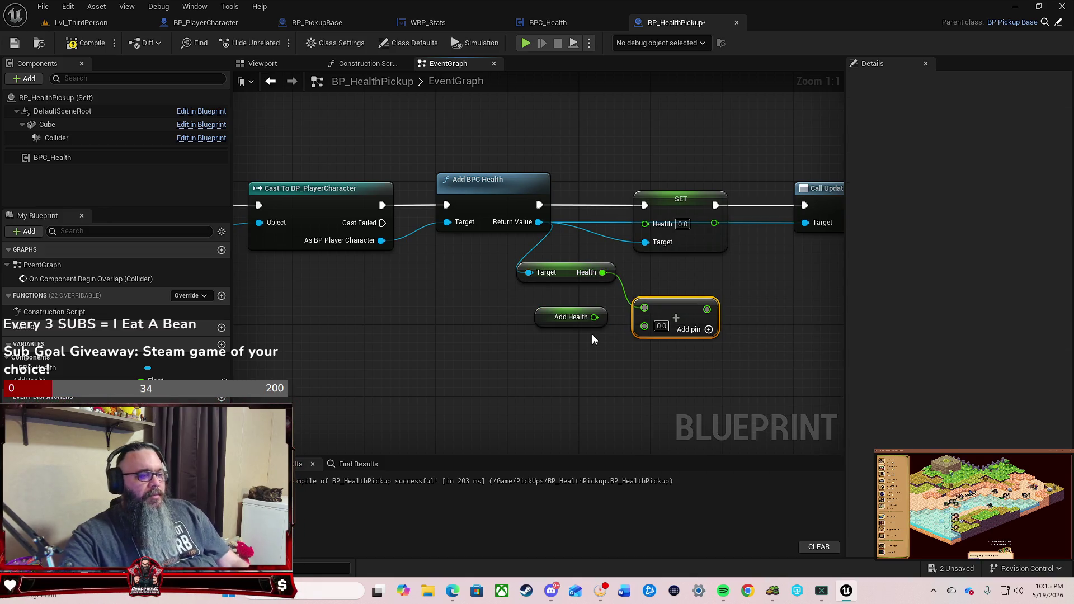
mouse_move(594, 318)
left_mouse_down()
mouse_move(616, 331)
mouse_move(644, 326)
left_mouse_up()
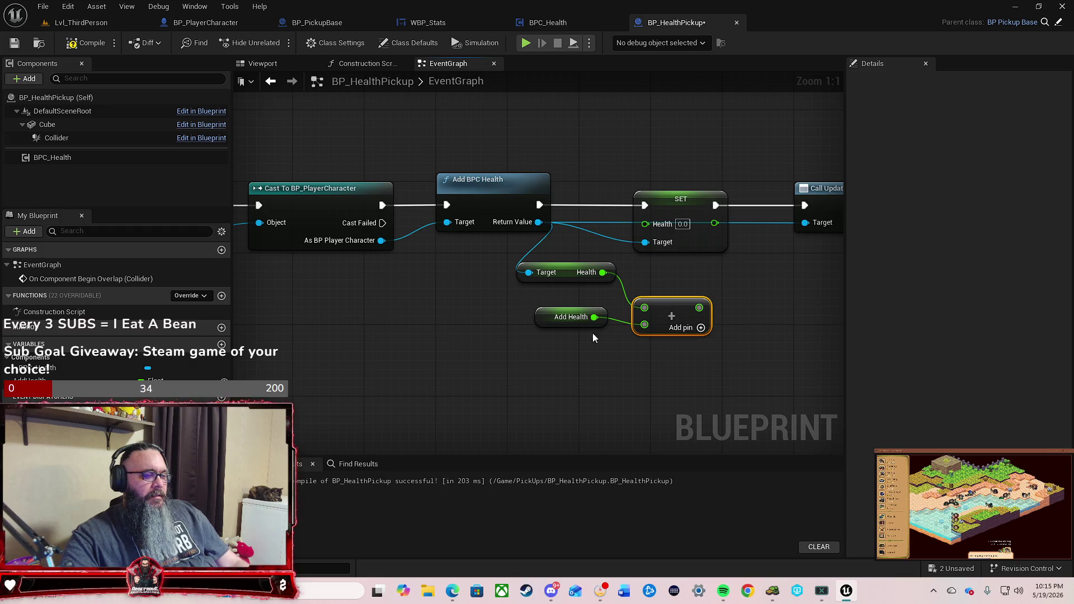
left_click_drag(546, 321, 518, 329)
left_click_drag(562, 273, 528, 273)
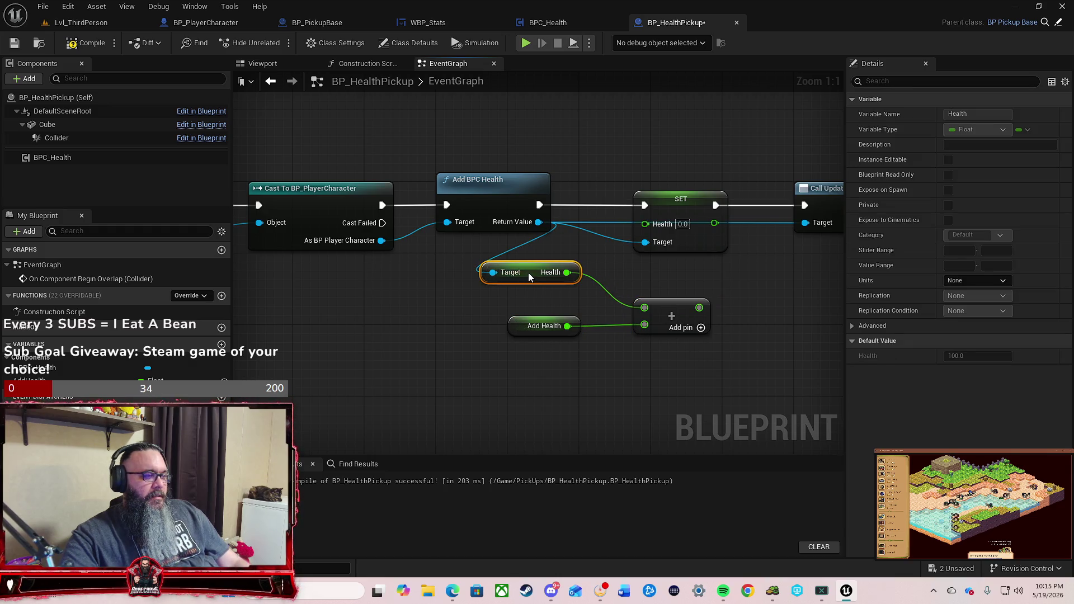
left_click_drag(510, 325, 492, 307)
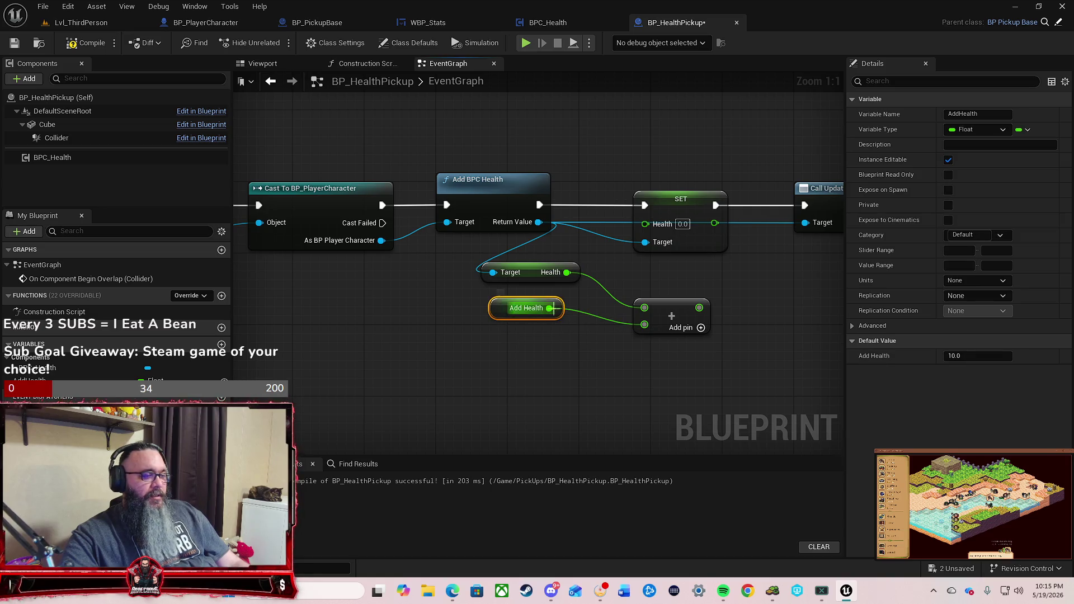
mouse_move(660, 306)
left_mouse_down()
mouse_move(622, 277)
mouse_move(647, 255)
left_mouse_up()
left_click_drag(647, 226, 646, 224)
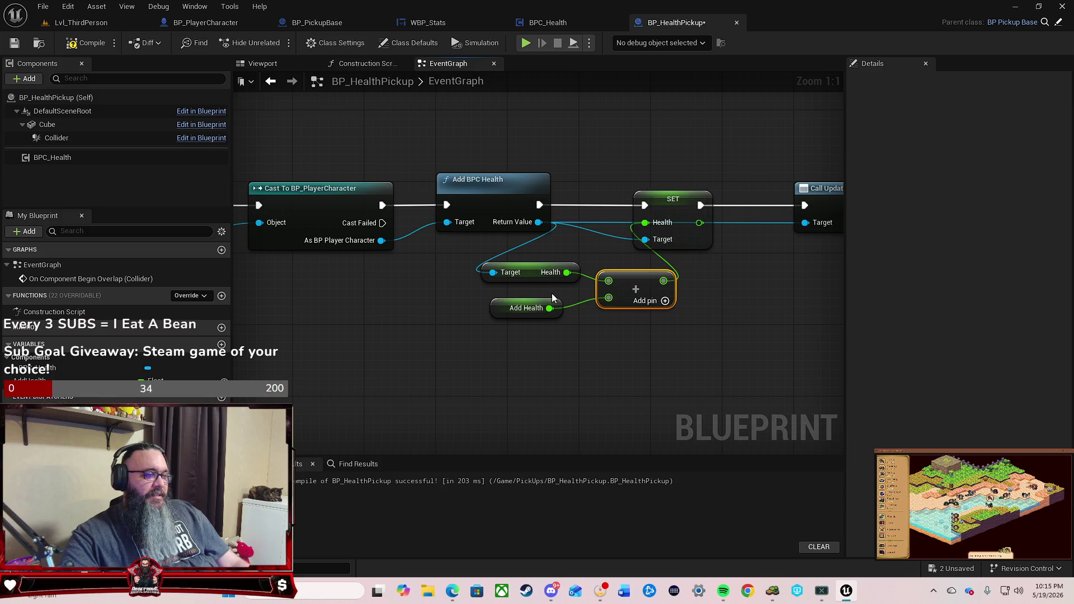
left_click_drag(801, 294, 730, 306)
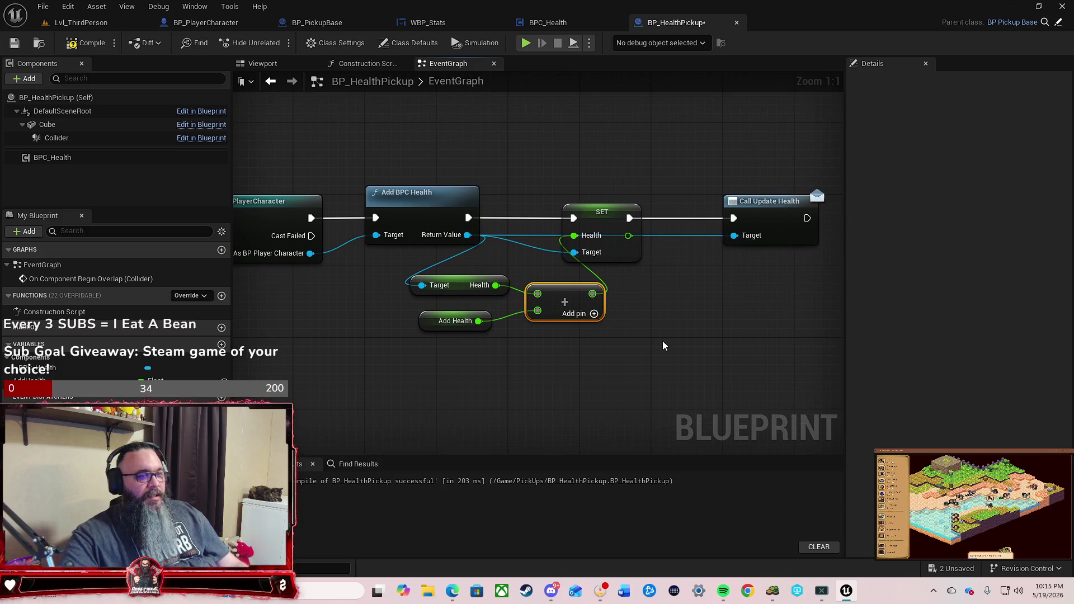
Step: Recompile BP_HealthPickup, then play Lvl_ThirdPerson and run the character into the red cube
left_click(81, 45)
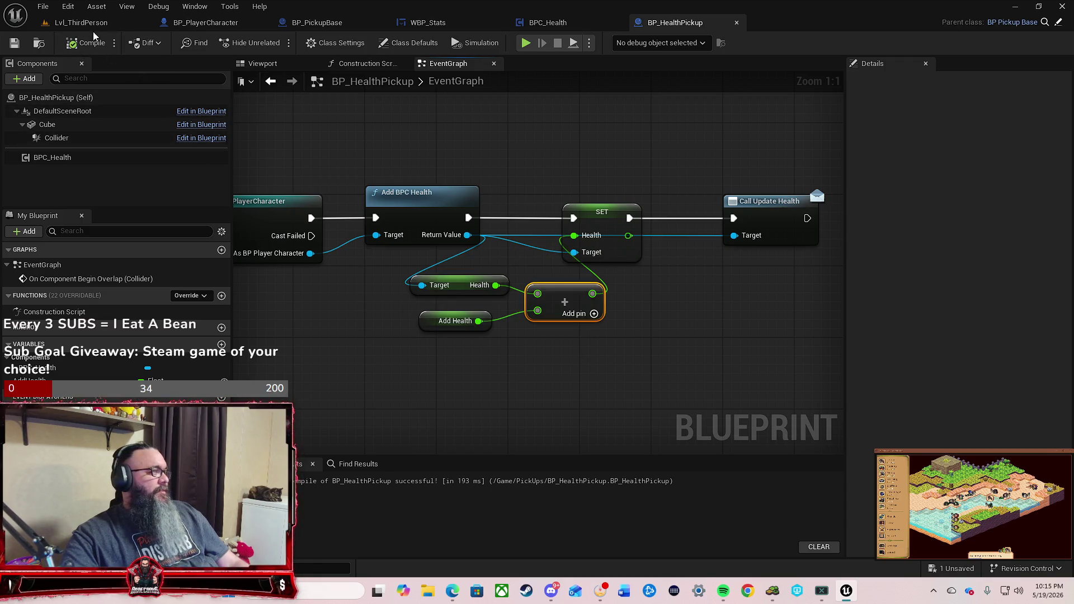
left_click(93, 24)
left_click(277, 43)
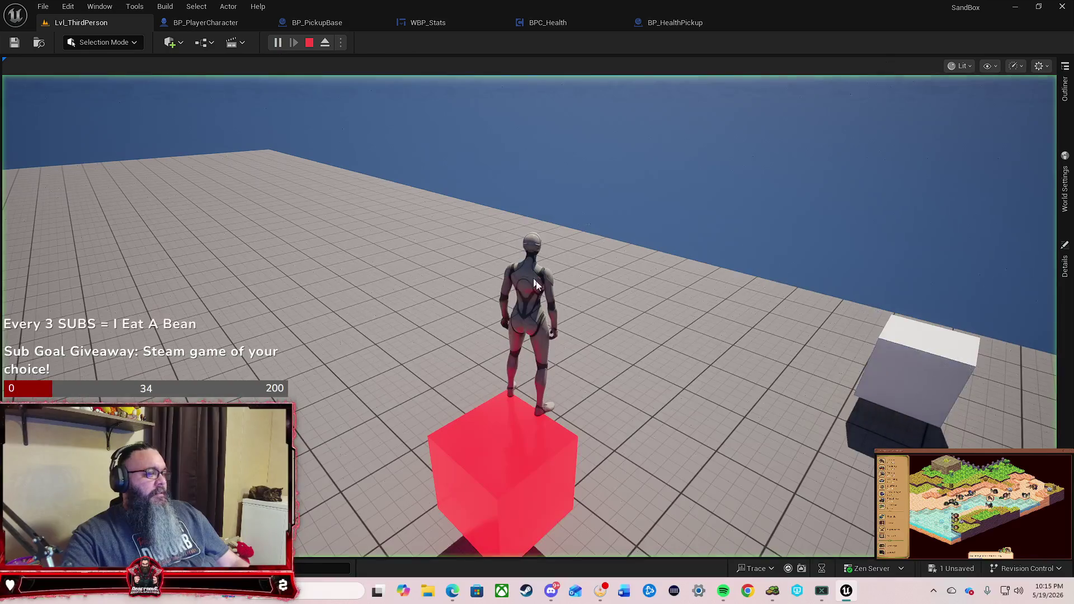
key("s")
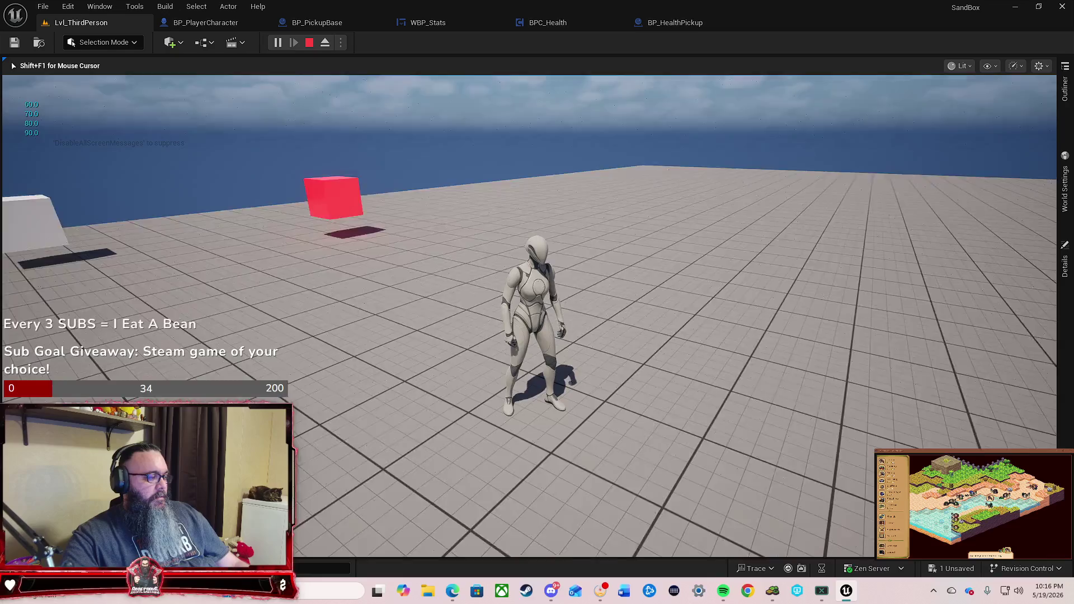
key("w")
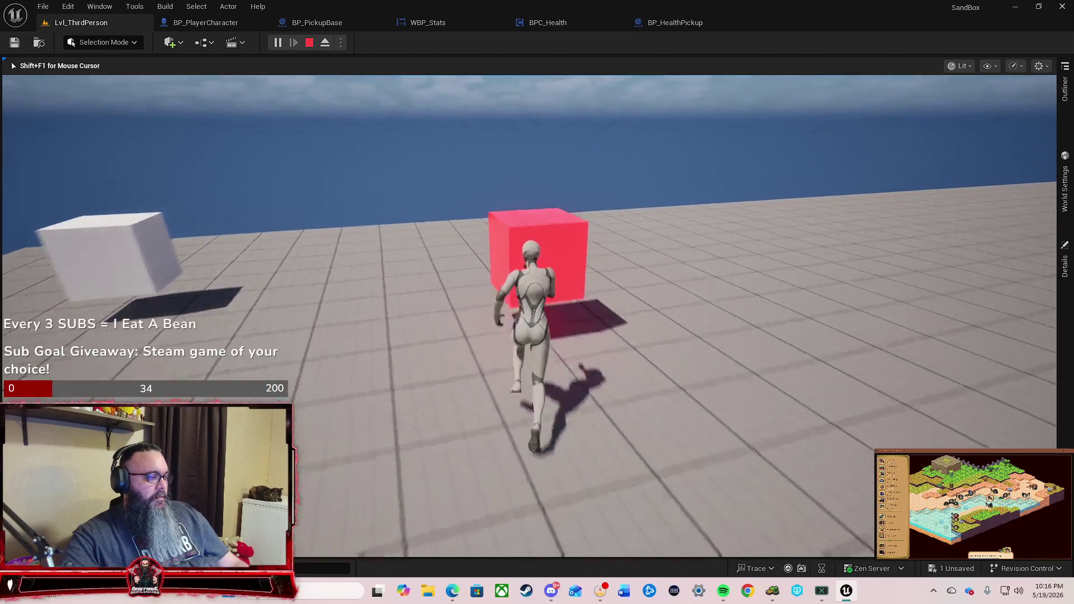
key("a")
key("Escape")
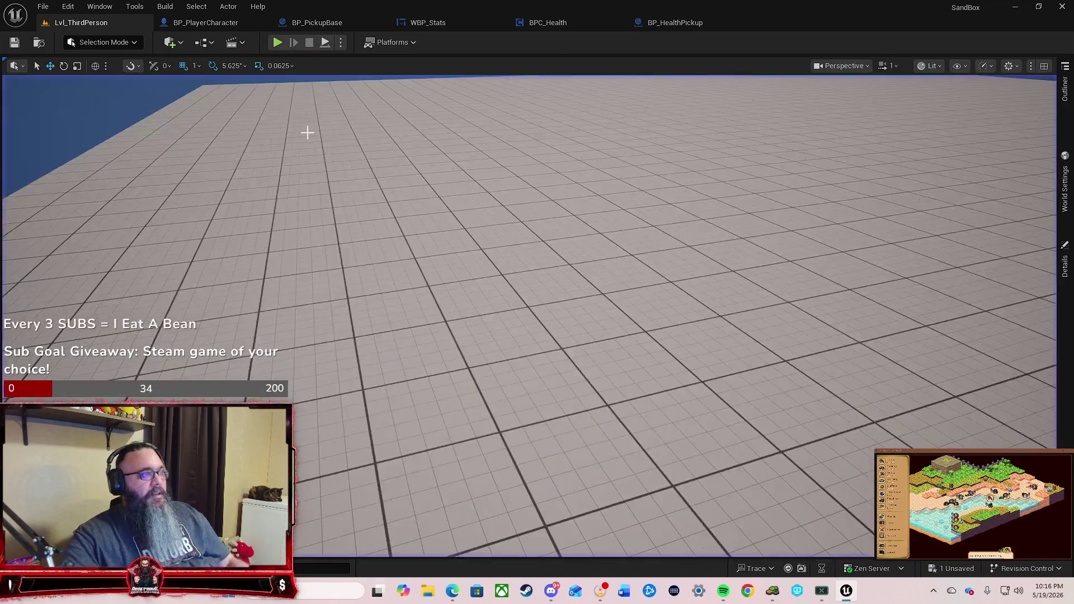
Step: Zoom the BP_HealthPickup EventGraph out and box-select every overlap node in it
left_click(575, 28)
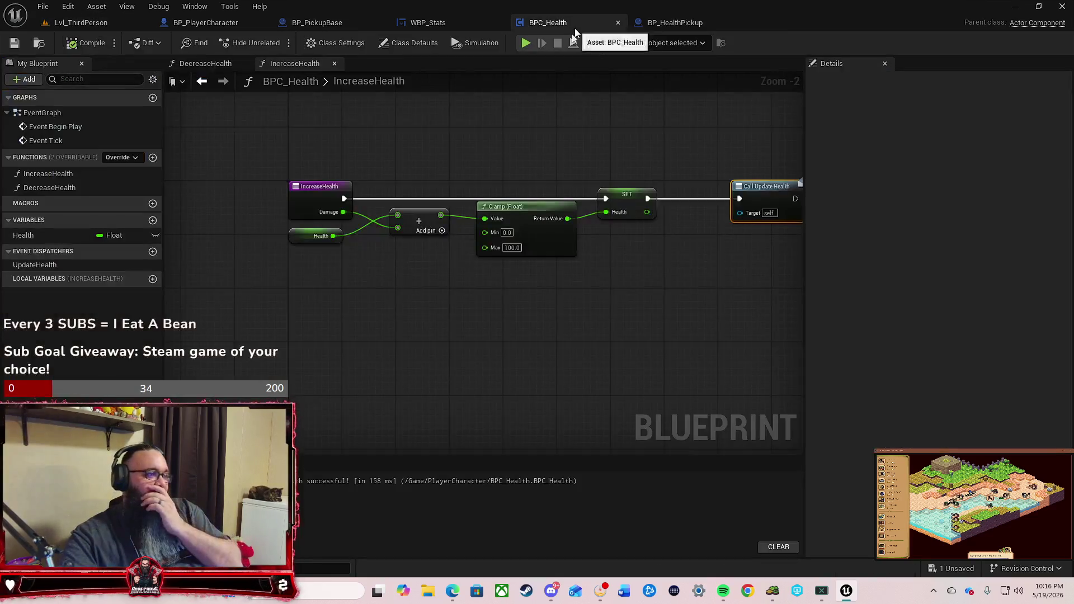
left_click(684, 26)
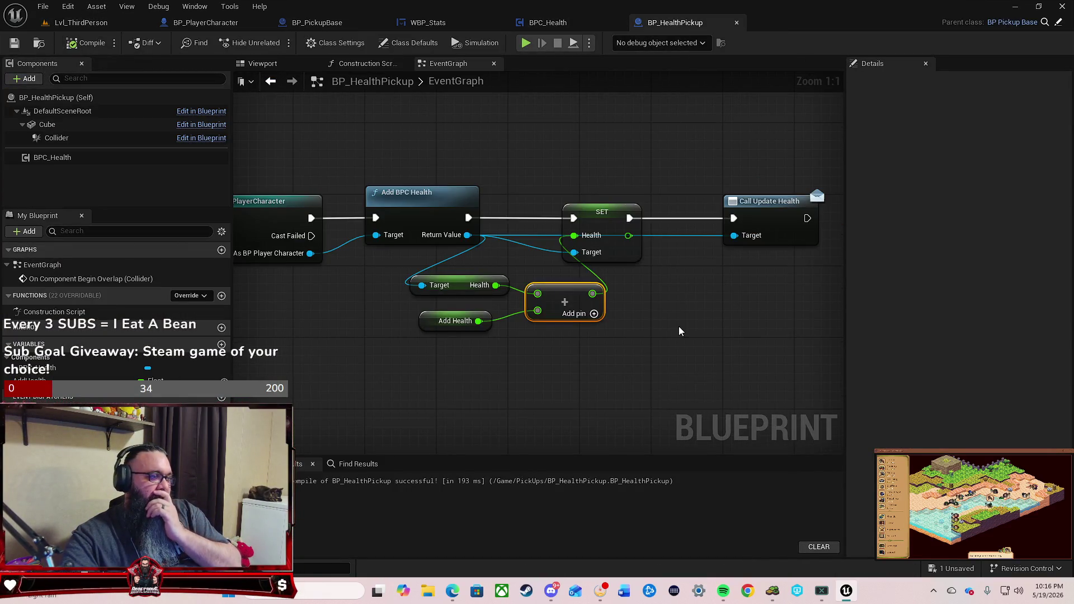
scroll(683, 347, "down", 2)
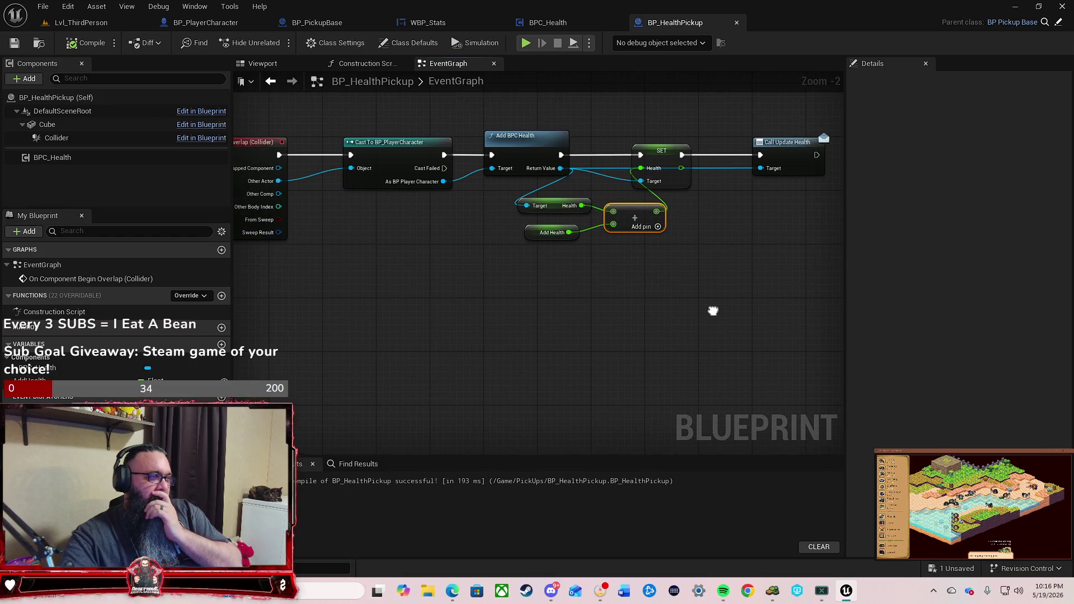
left_click_drag(713, 311, 717, 303)
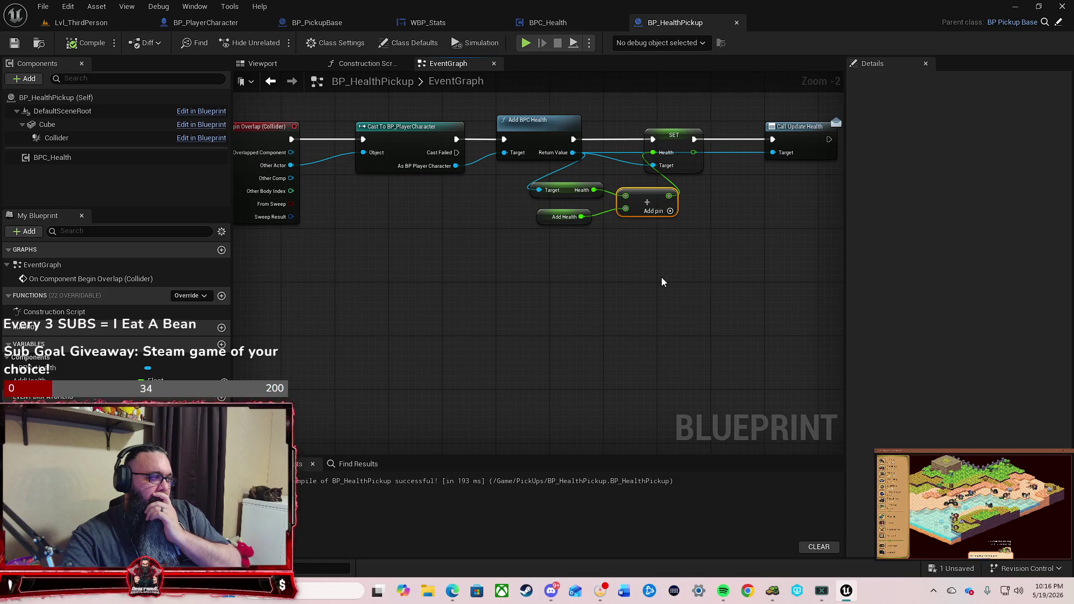
scroll(744, 261, "down", 2)
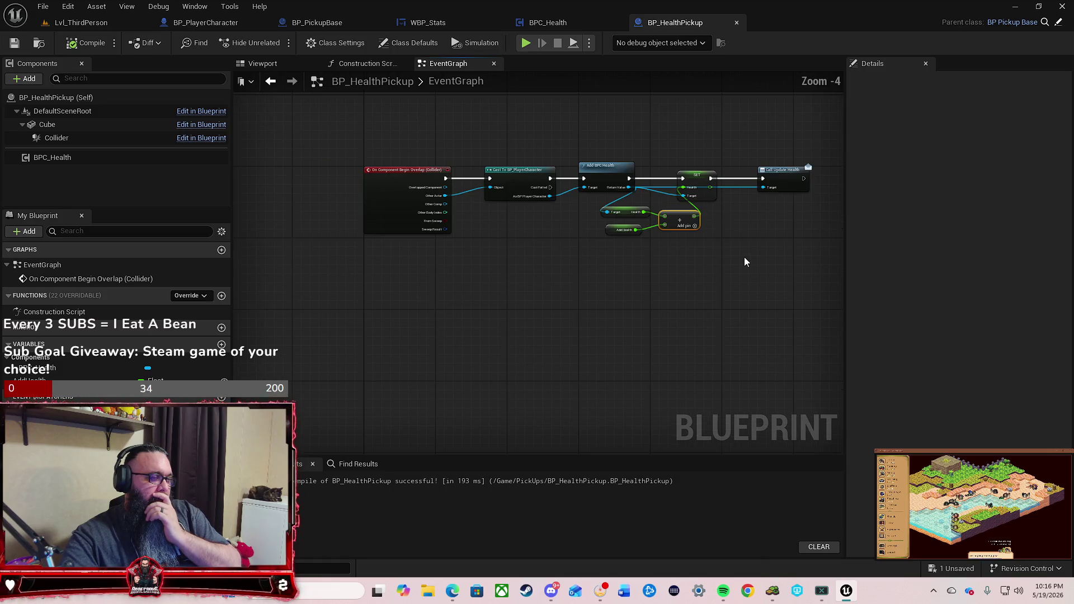
mouse_move(825, 139)
left_mouse_down()
mouse_move(624, 253)
mouse_move(480, 291)
mouse_move(341, 301)
left_mouse_up()
Step: Clear all graph nodes and force-delete the BP_HealthPickup asset from the Content Drawer
key("Delete")
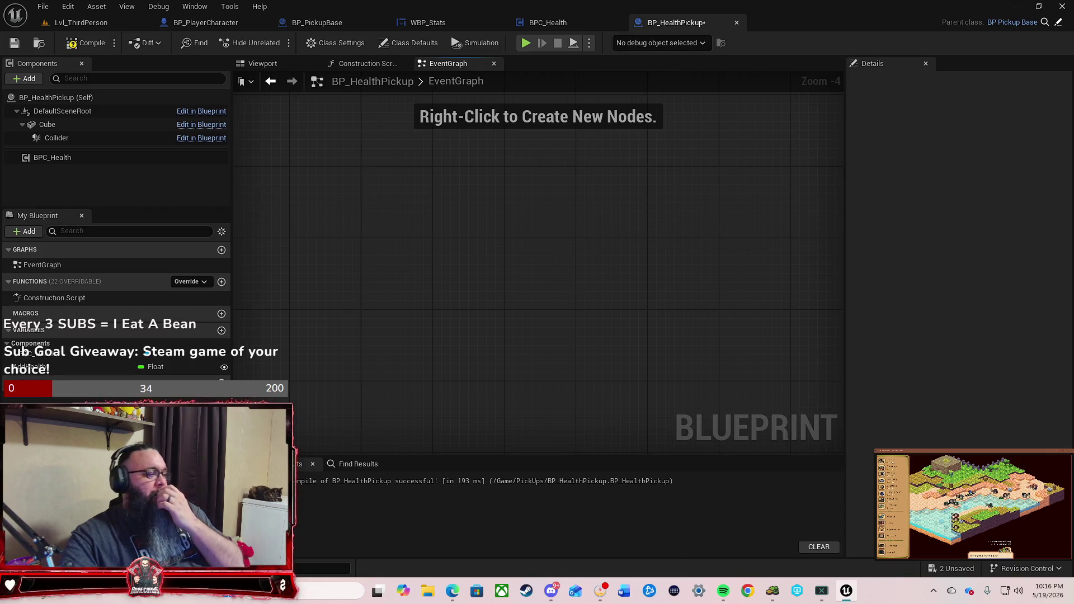
left_click(39, 568)
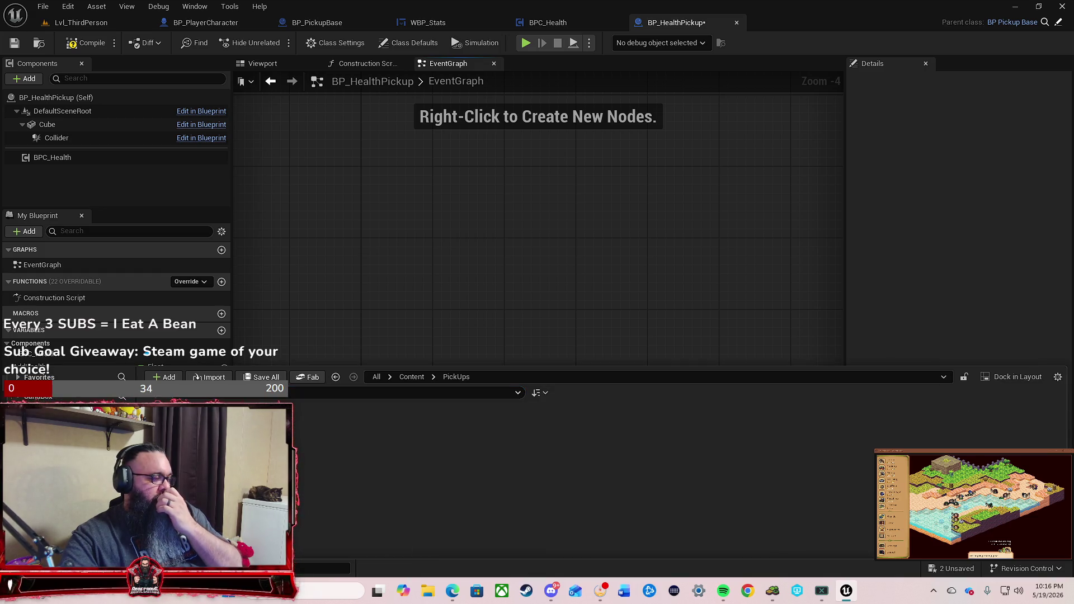
key("Delete")
left_click(454, 475)
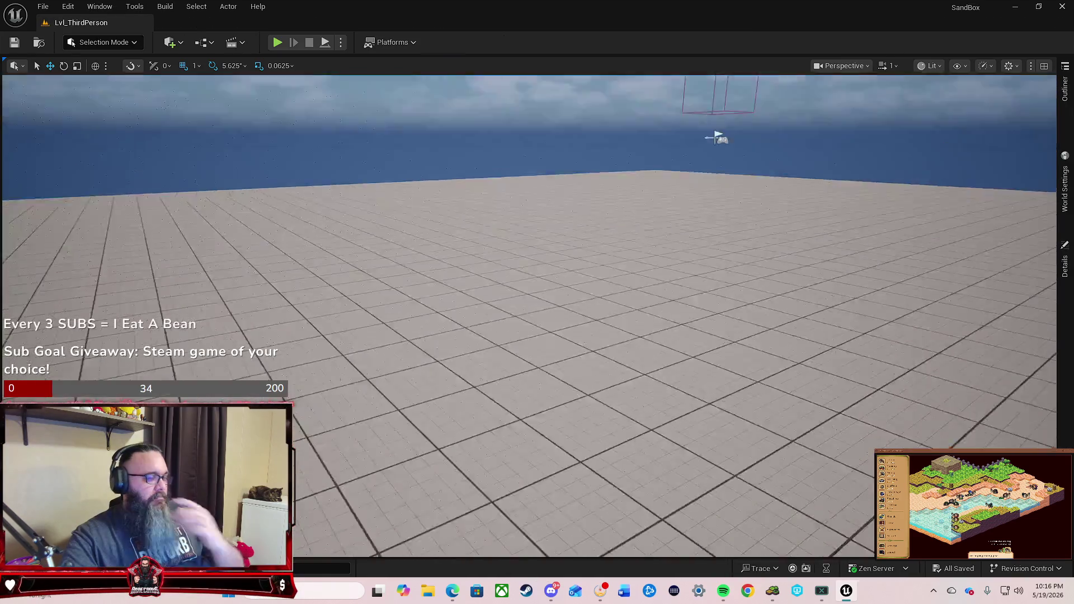
Step: Turn the level camera toward the now-white cube and show the PickUps folder
mouse_move(537, 314)
left_mouse_down()
mouse_move(537, 280)
mouse_move(593, 291)
mouse_move(526, 319)
left_mouse_up()
mouse_move(526, 245)
left_mouse_down()
mouse_move(570, 246)
mouse_move(526, 245)
left_mouse_up()
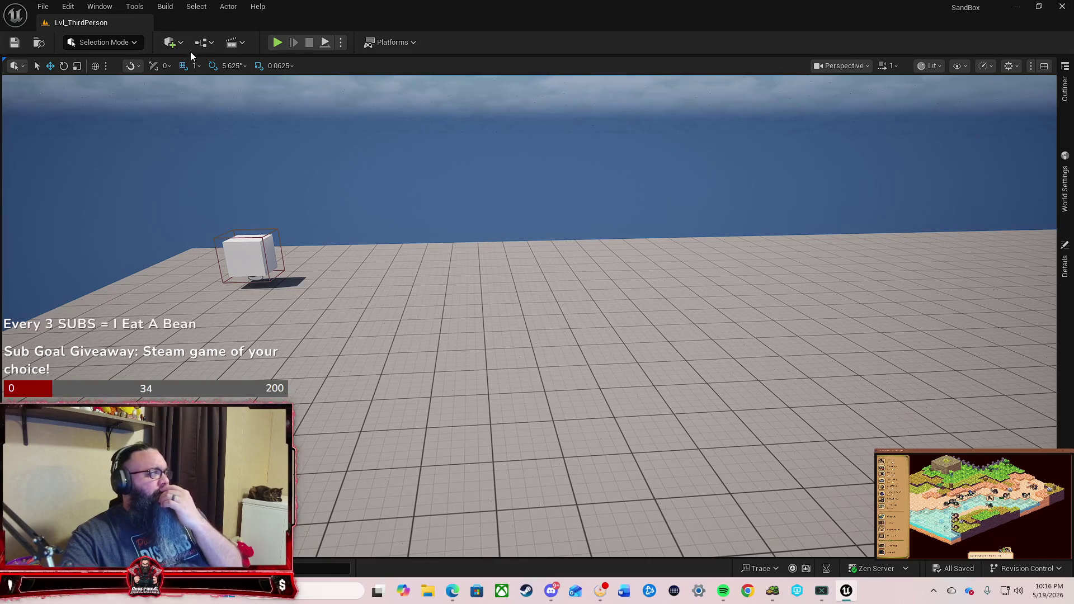
key("ctrl+space")
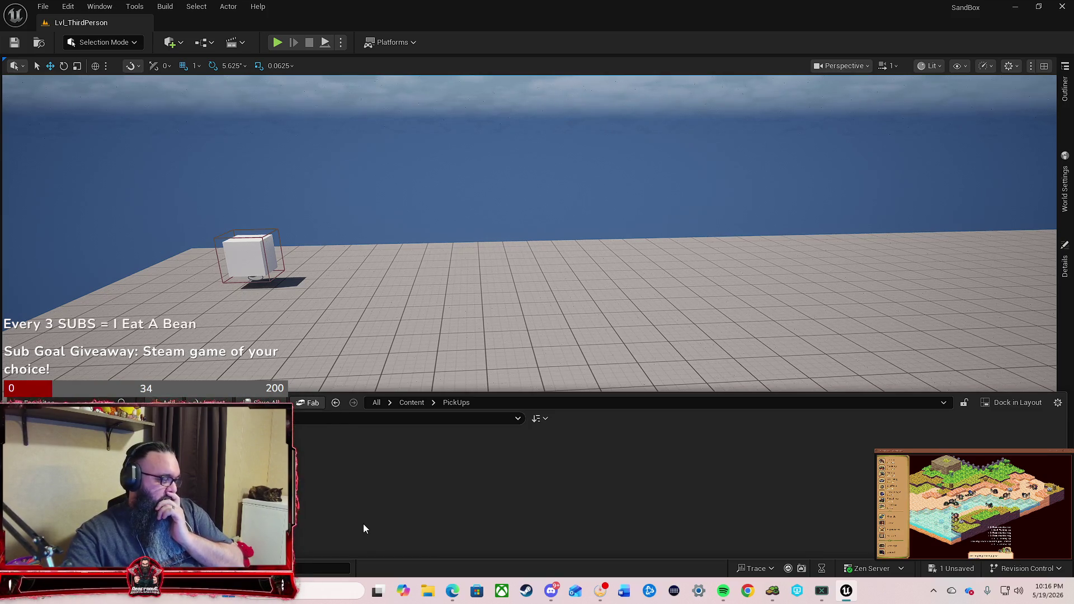
Step: Open BP_HealthPickup, redock its editor as a full tab, and drag Destroy Actor rightward
double_click(168, 442)
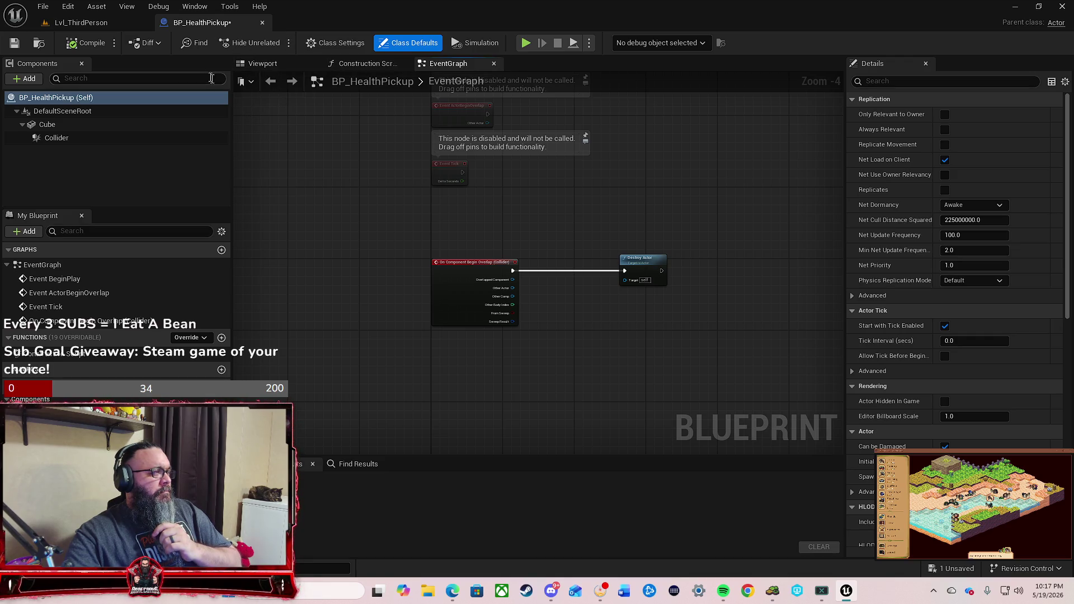
mouse_move(234, 20)
left_mouse_down()
mouse_move(344, 112)
mouse_move(426, 200)
left_mouse_up()
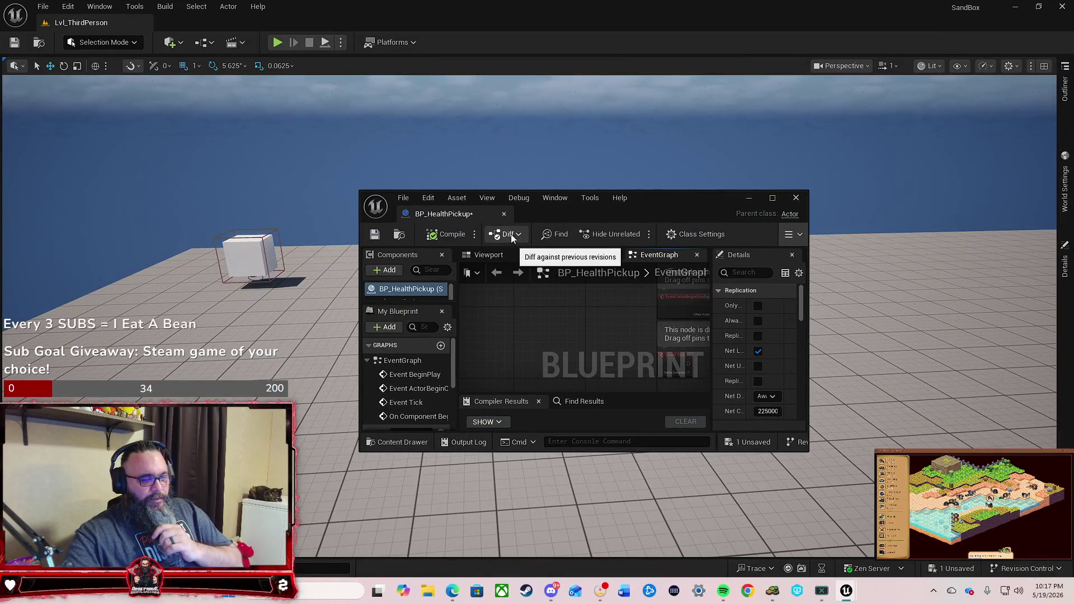
mouse_move(475, 222)
left_mouse_down()
mouse_move(475, 147)
mouse_move(391, 23)
left_mouse_up()
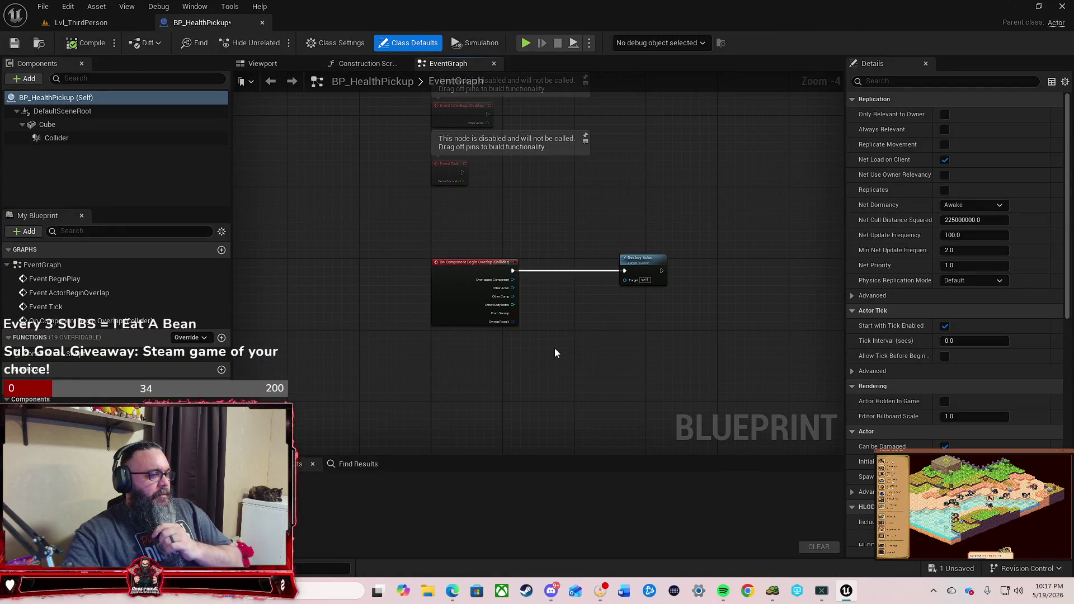
left_click_drag(555, 348, 484, 328)
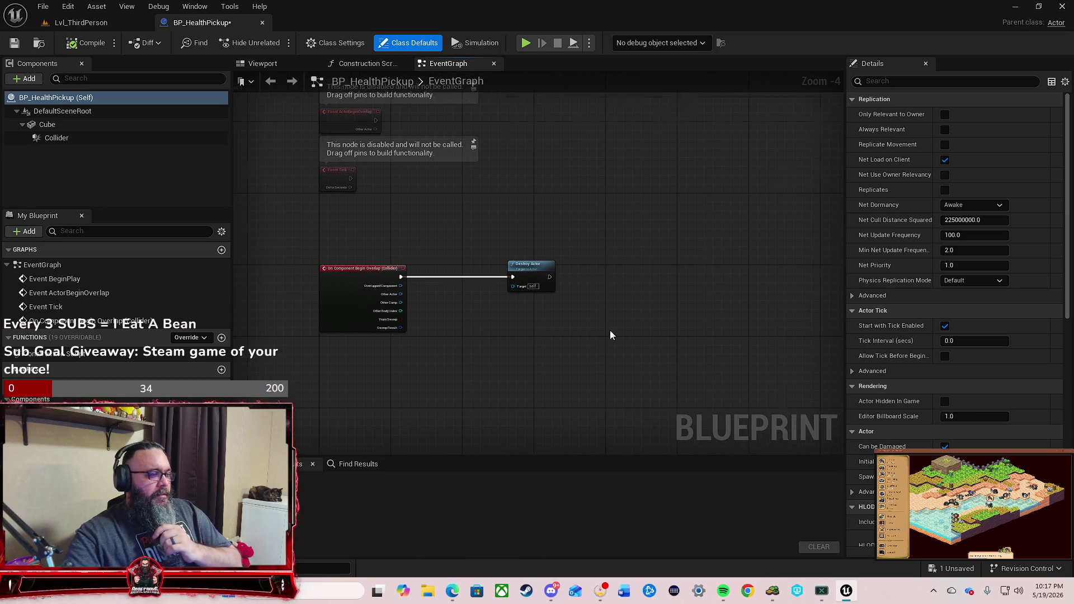
scroll(610, 334, "up", 4)
mouse_move(459, 223)
left_mouse_down()
mouse_move(565, 217)
mouse_move(626, 234)
mouse_move(710, 223)
left_mouse_up()
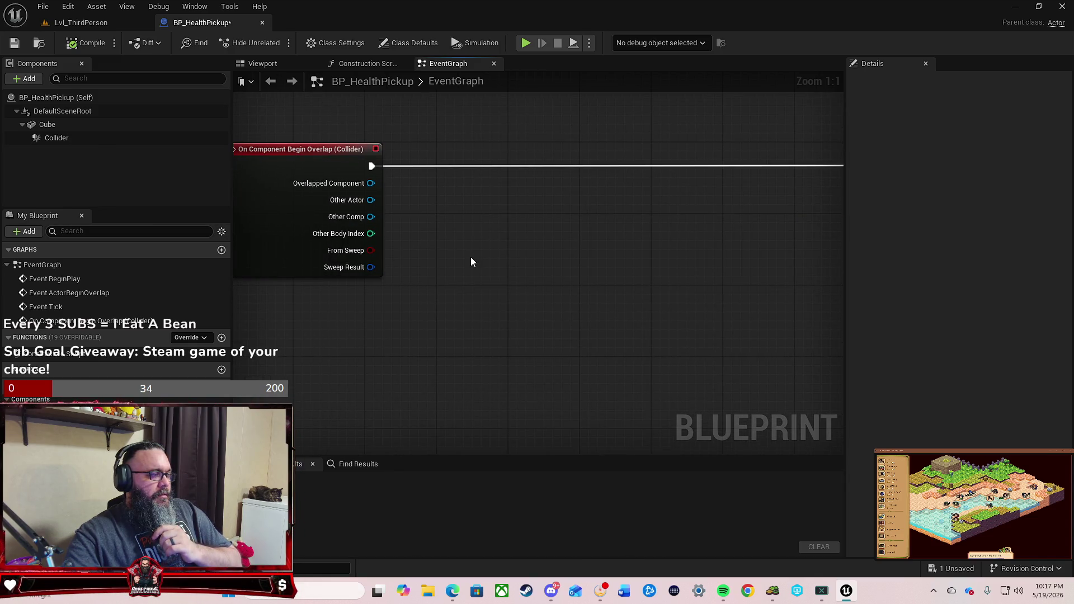
left_click_drag(473, 258, 420, 288)
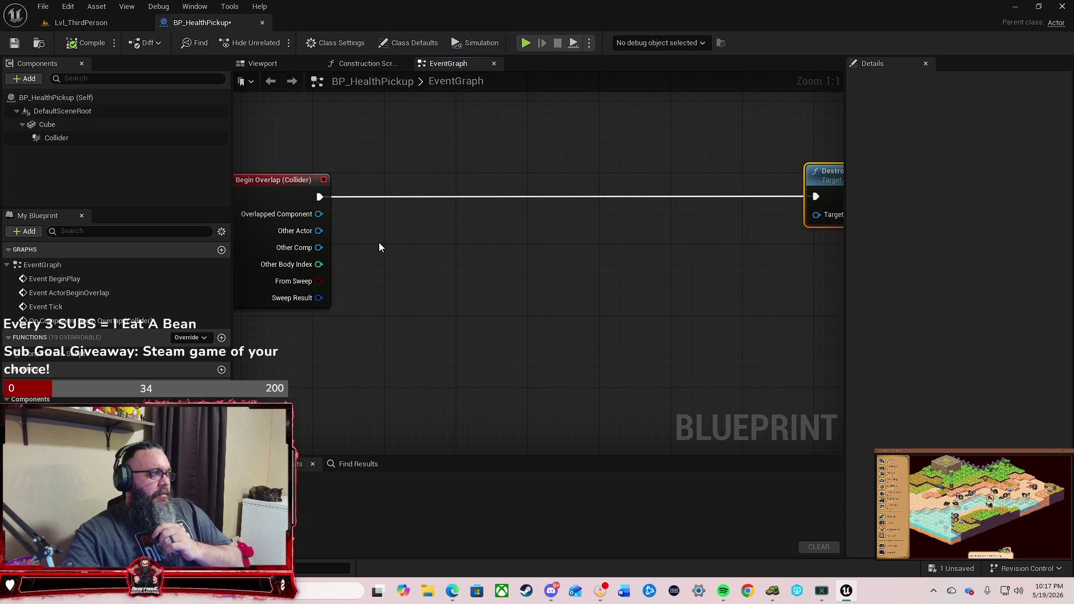
Step: Add a Cast To BP_PlayerCharacter node off the overlap event's execution pin
left_click_drag(322, 198, 368, 196)
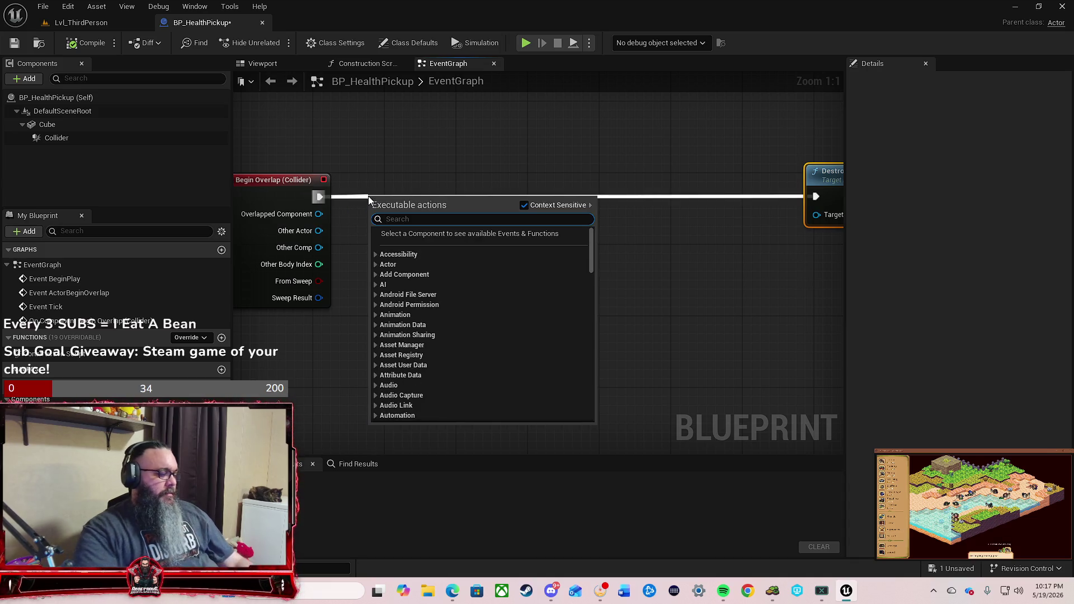
type("cast to ")
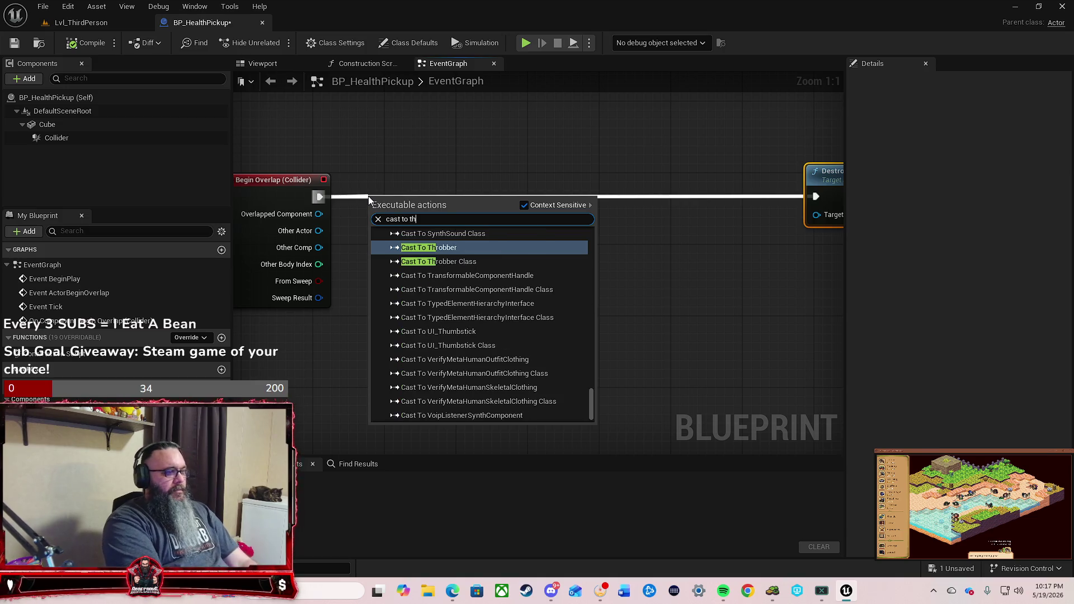
type("player c")
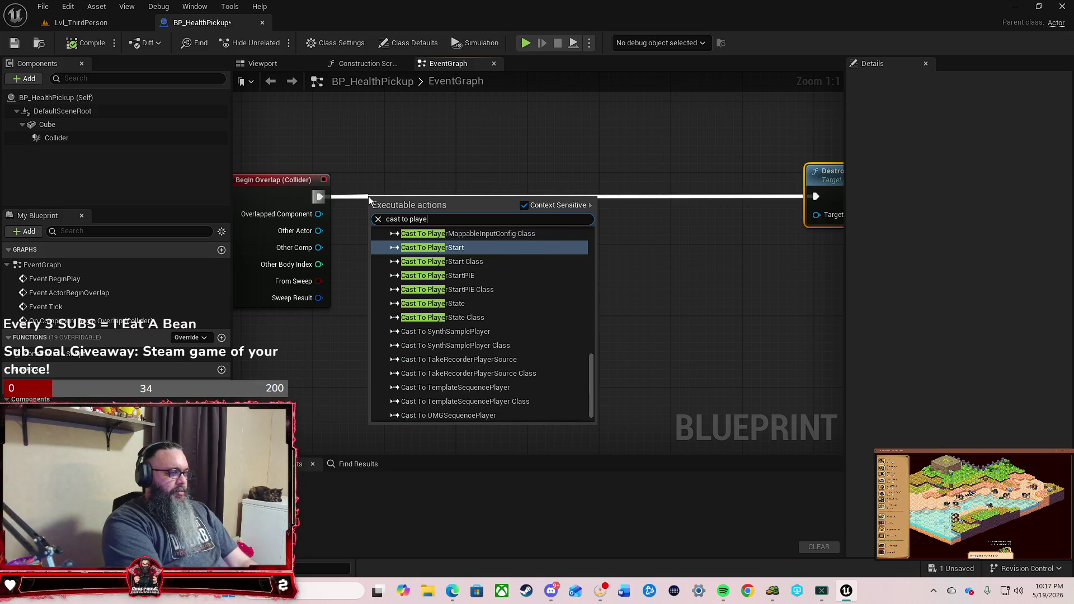
type("hara")
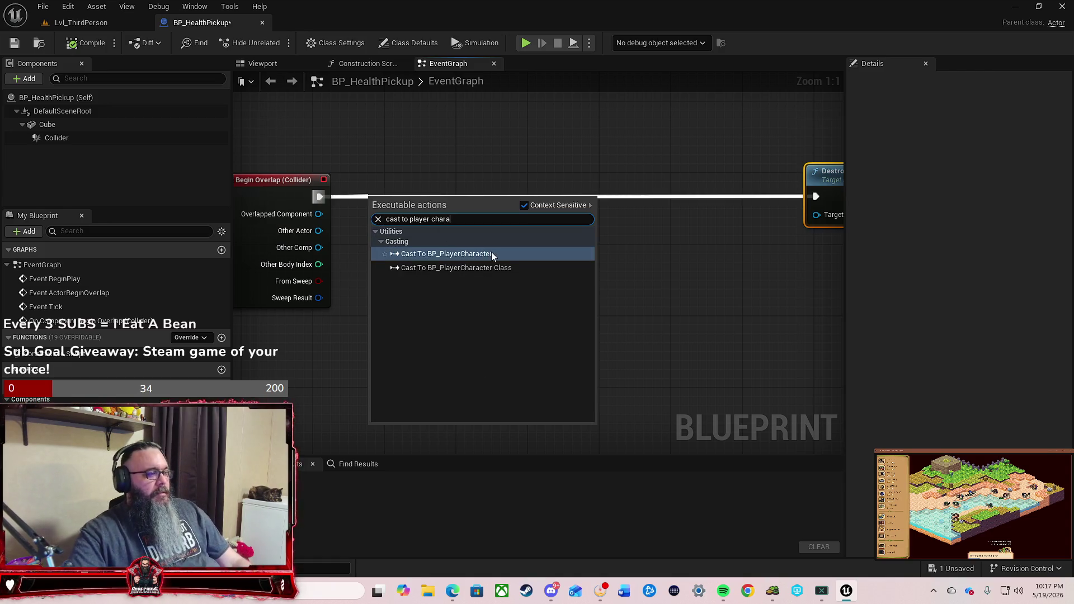
left_click(491, 253)
mouse_move(438, 217)
left_mouse_down()
mouse_move(454, 199)
mouse_move(505, 196)
left_mouse_up()
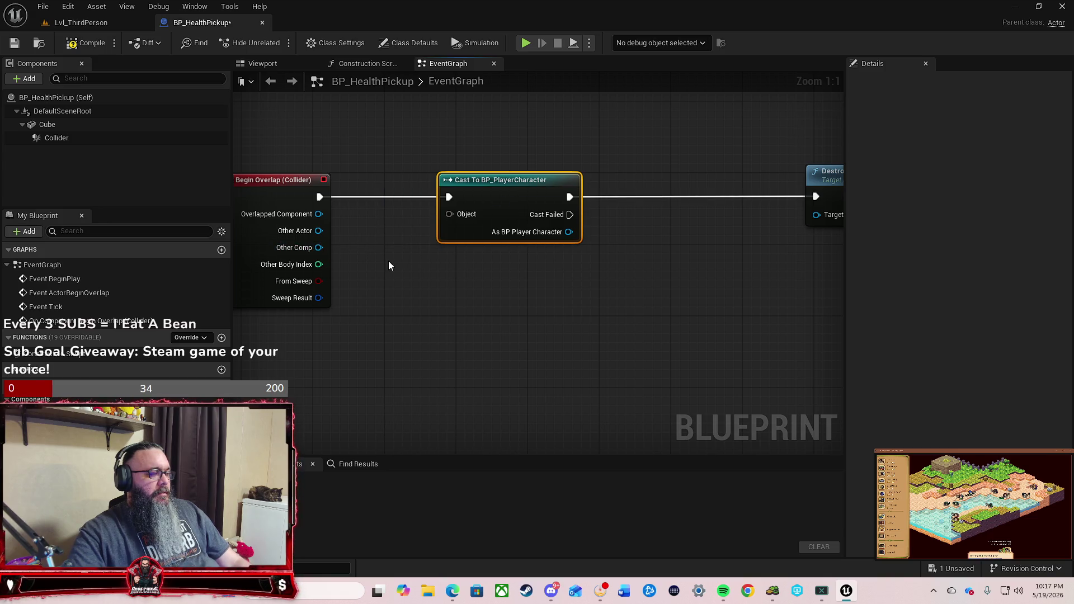
Step: Try a Self reference on the cast's Object input, compile, then remove it and recompile
left_click_drag(448, 214, 405, 240)
type("sel")
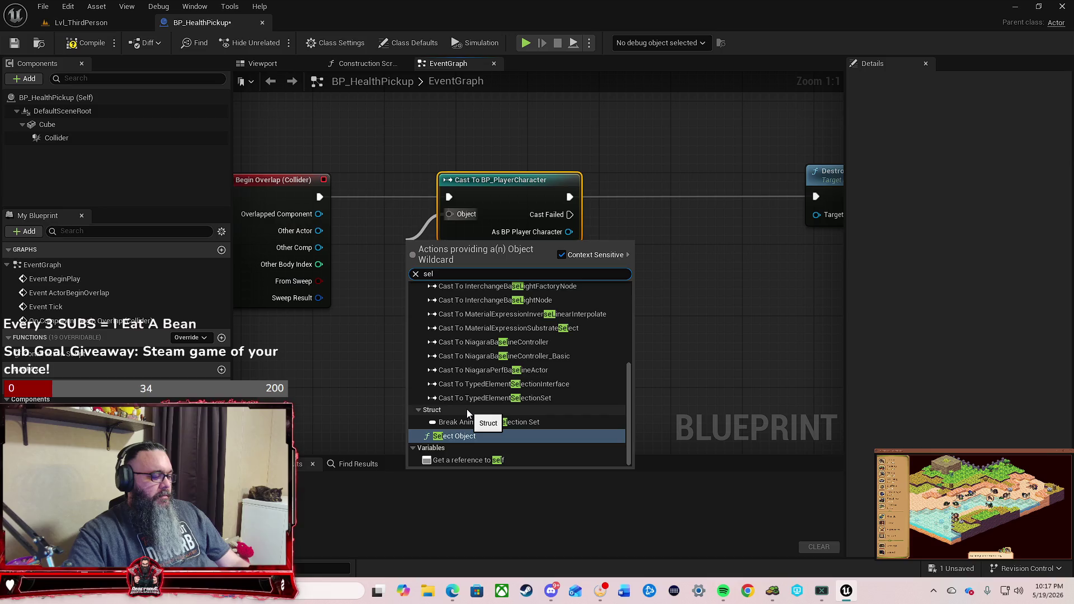
type("f")
left_click(526, 298)
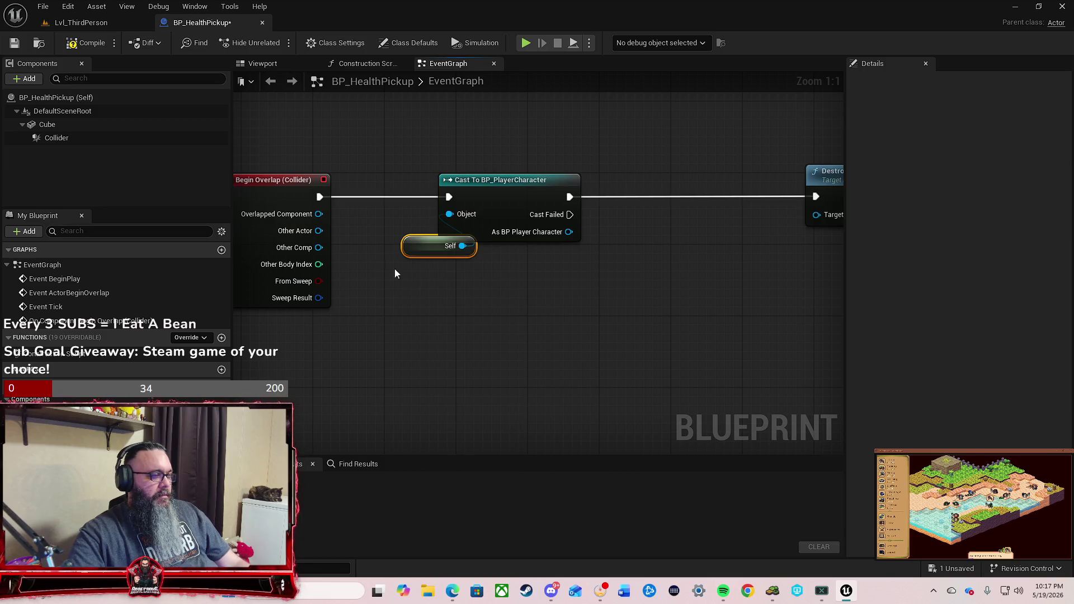
left_click(85, 42)
mouse_move(505, 250)
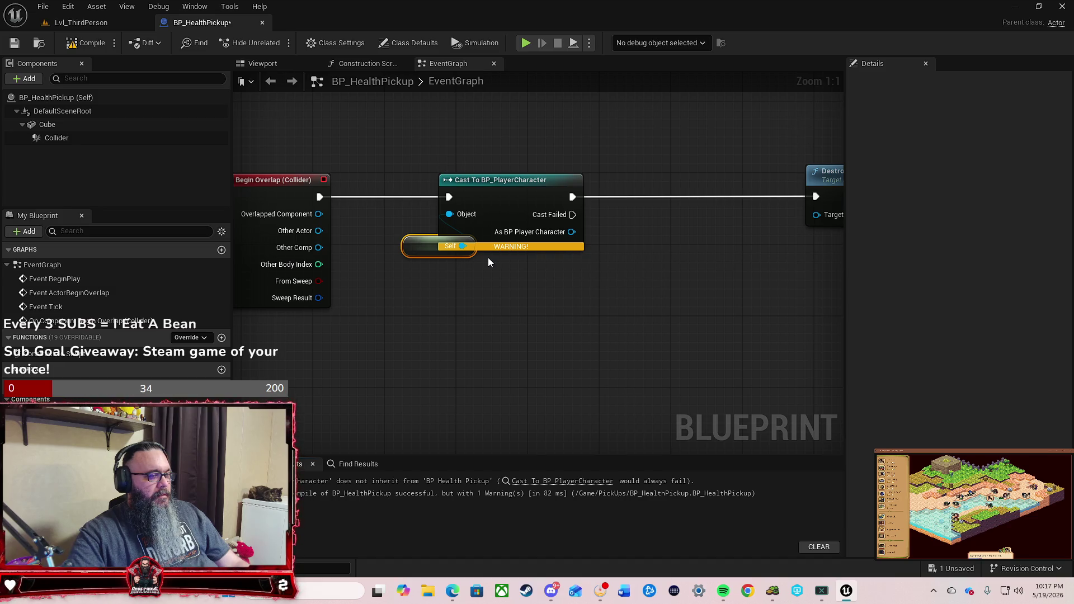
key("Delete")
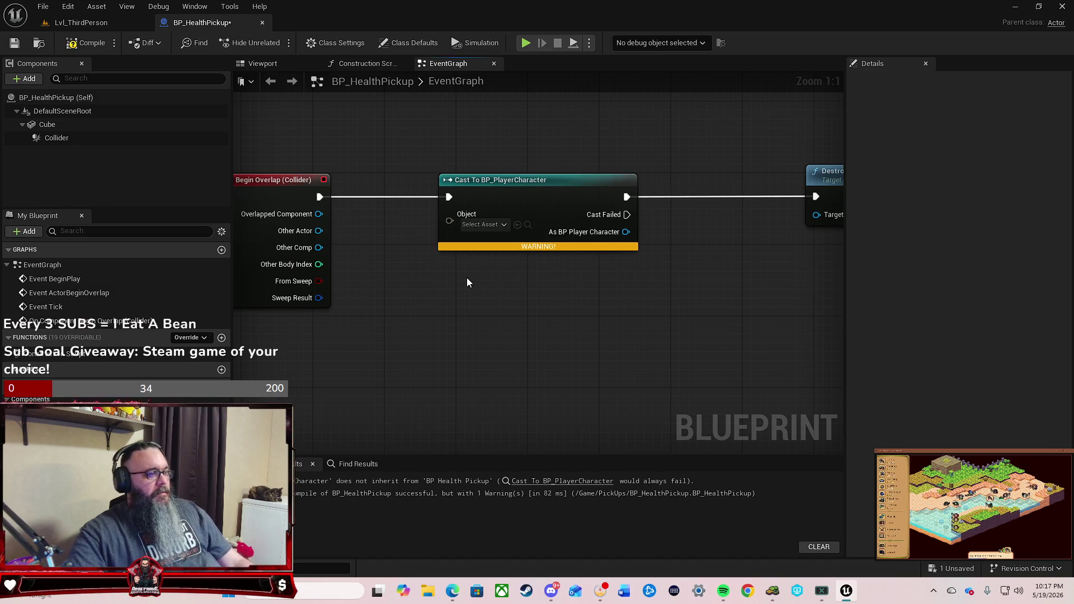
left_click(489, 227)
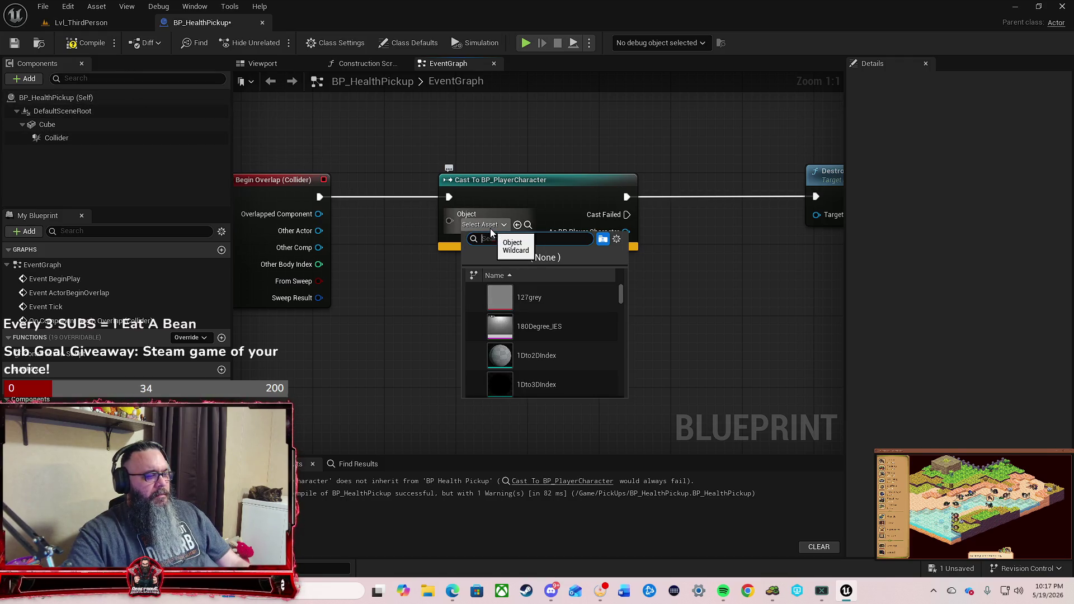
left_click(477, 230)
left_click(87, 46)
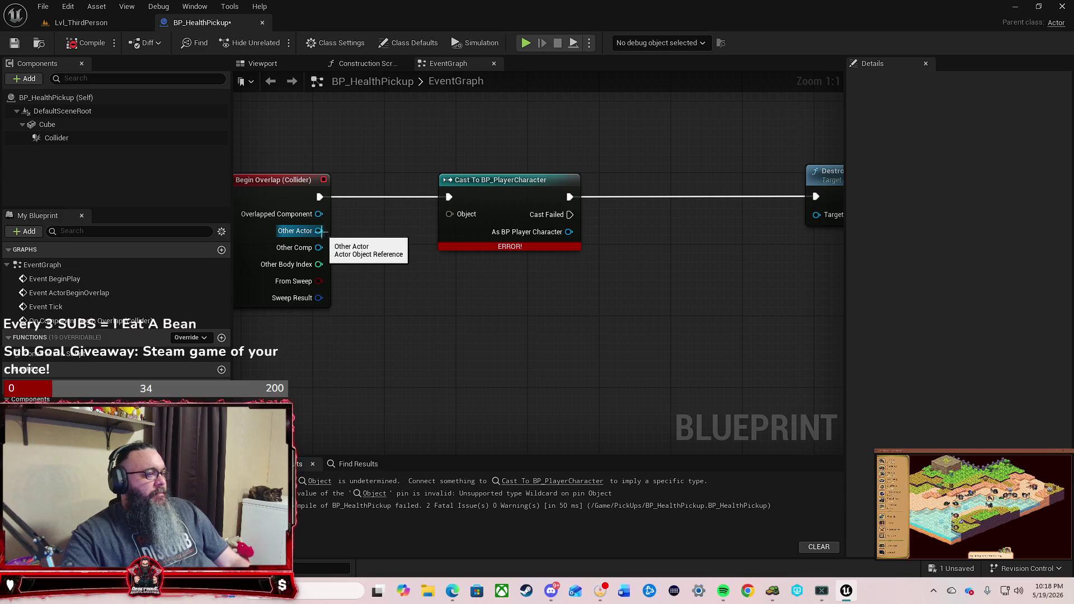
Step: Reframe the overlap event, cast and Destroy Actor, shifting the cast node slightly left
left_click_drag(389, 275, 477, 275)
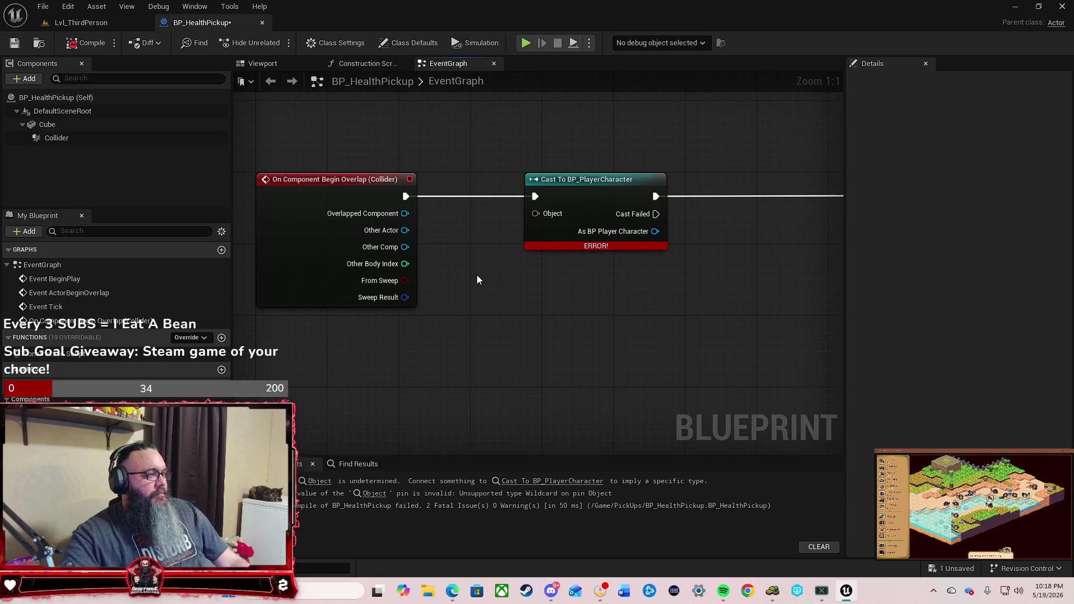
left_click(129, 24)
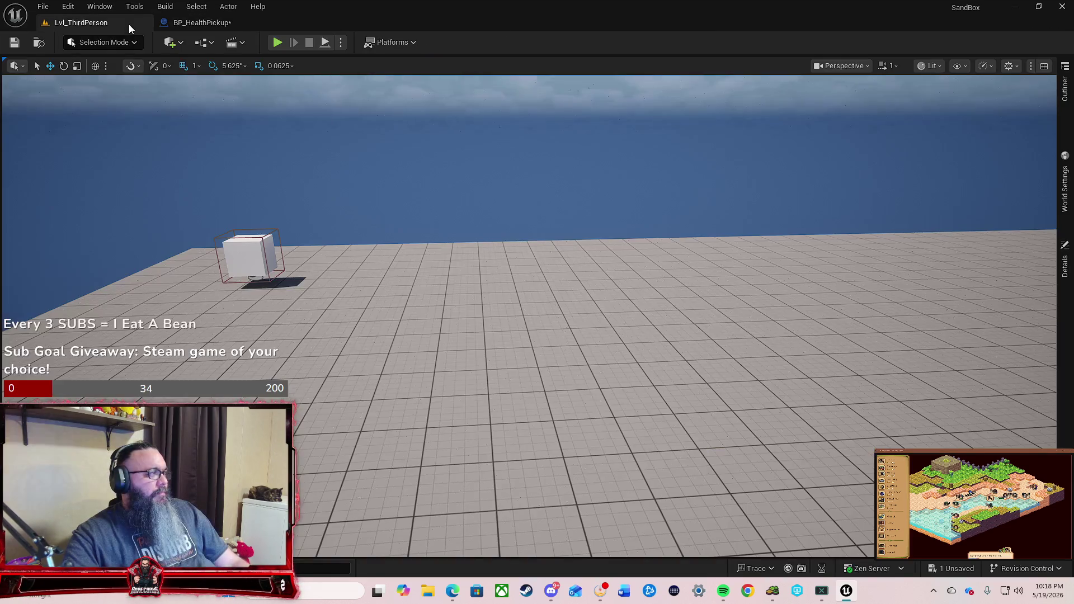
left_click(250, 25)
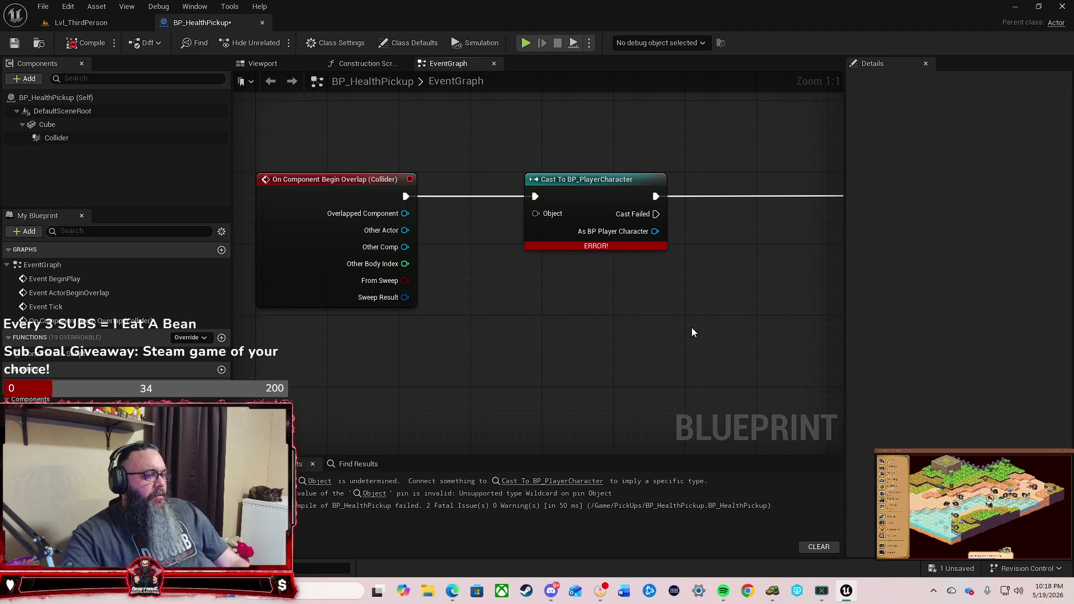
left_click_drag(704, 321, 514, 316)
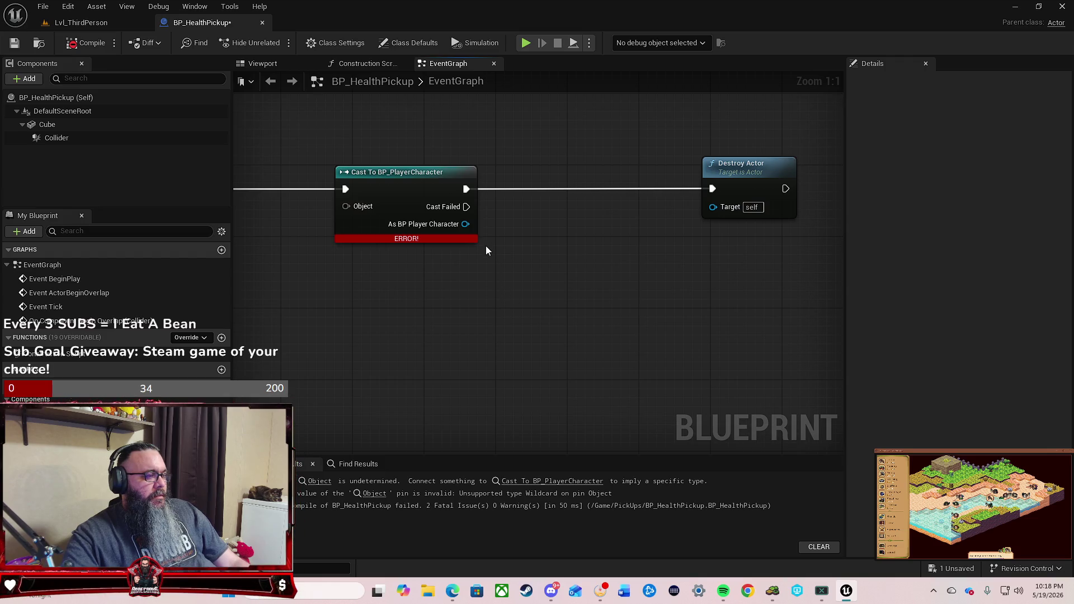
mouse_move(402, 191)
left_mouse_down()
mouse_move(385, 191)
mouse_move(456, 189)
left_mouse_up()
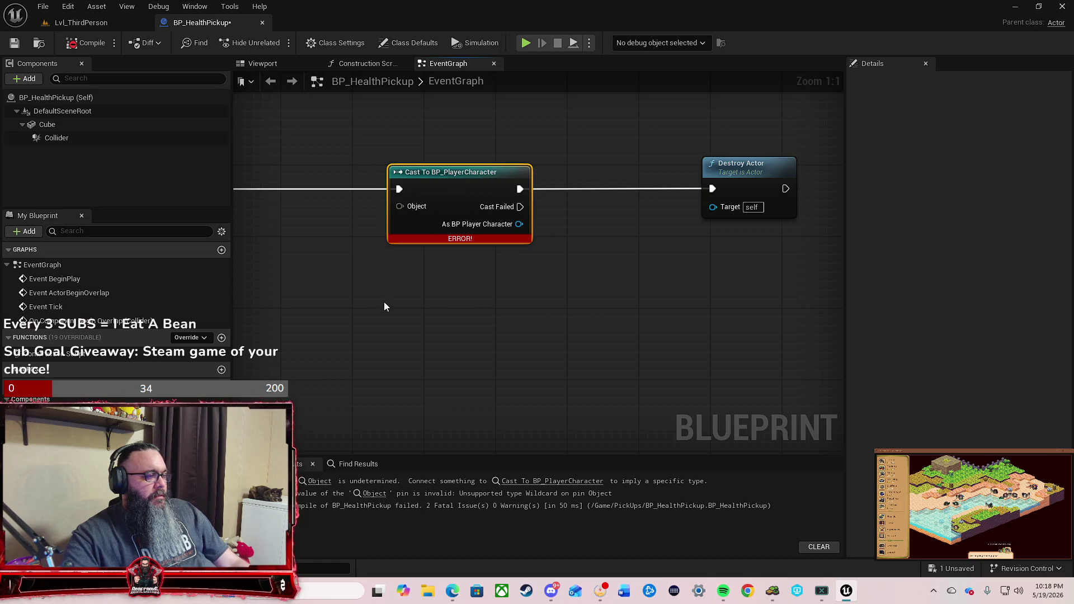
left_click_drag(384, 303, 543, 273)
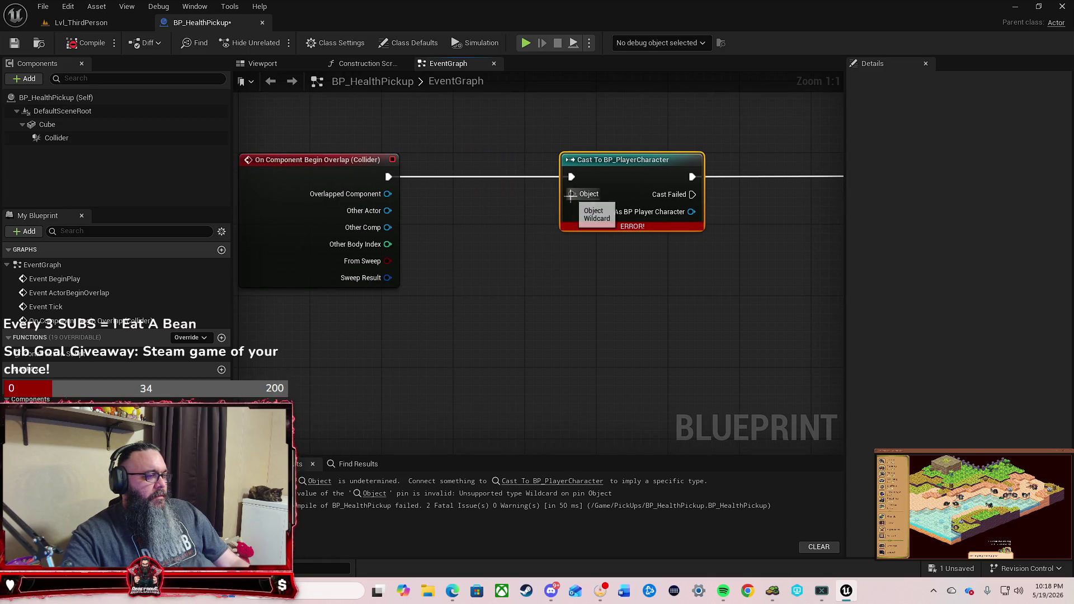
Step: Wire a trial Get Player Controller into the cast's Object, compile, then disconnect it
left_click_drag(571, 194, 518, 290)
type("get cha")
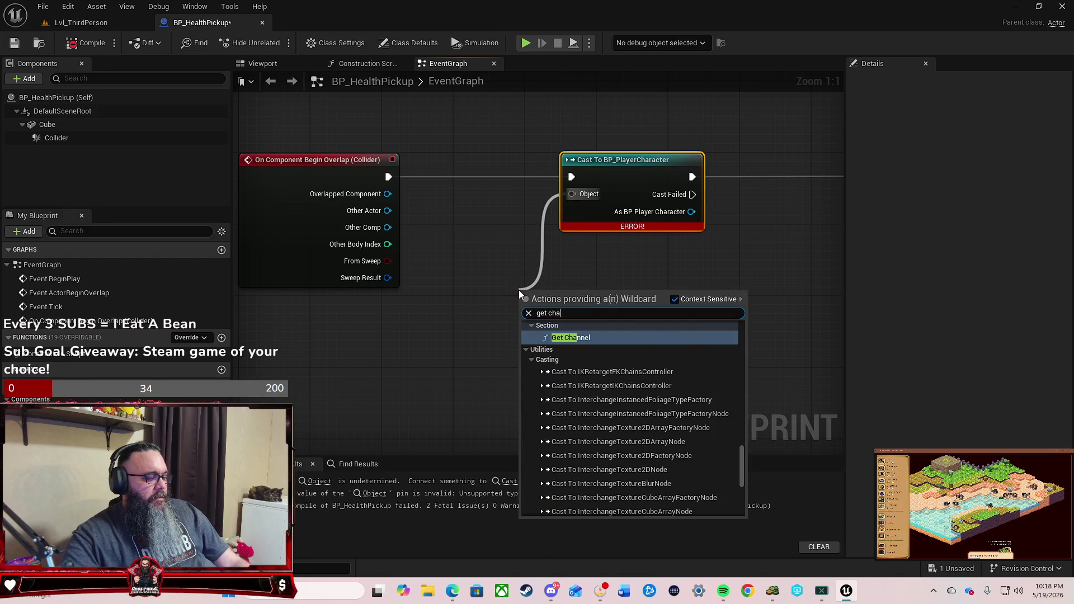
type("racter")
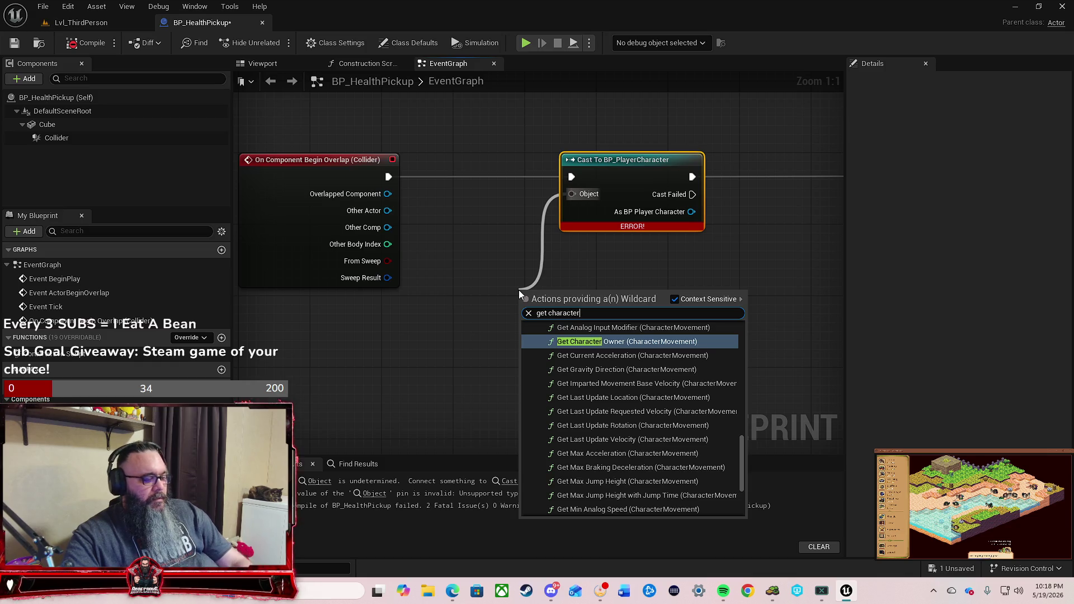
key("BackSpace")
key("BackSpace")
key("BackSpace")
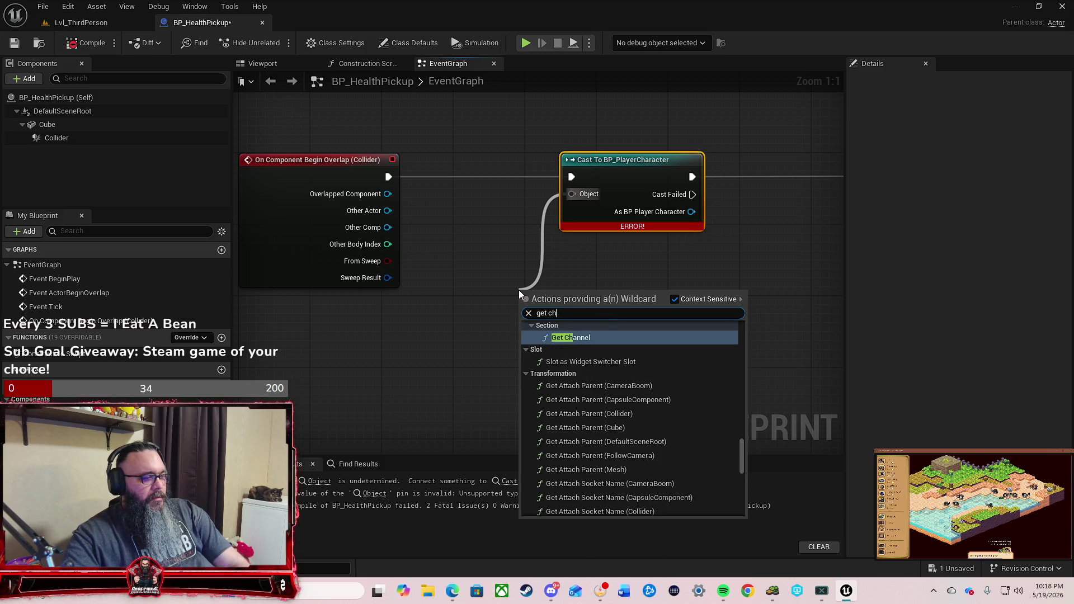
type("playert")
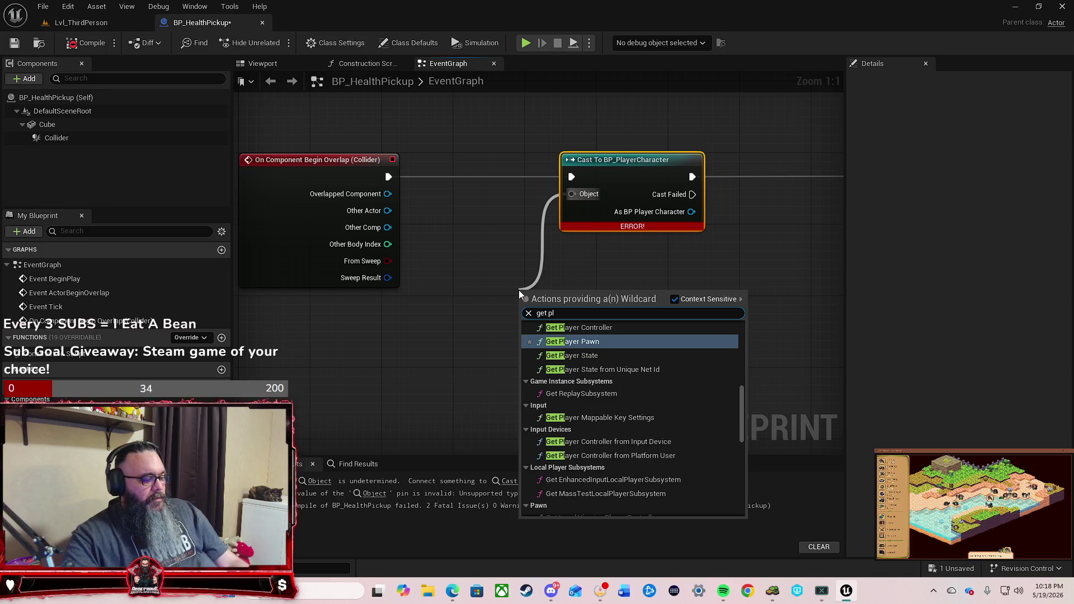
key("BackSpace")
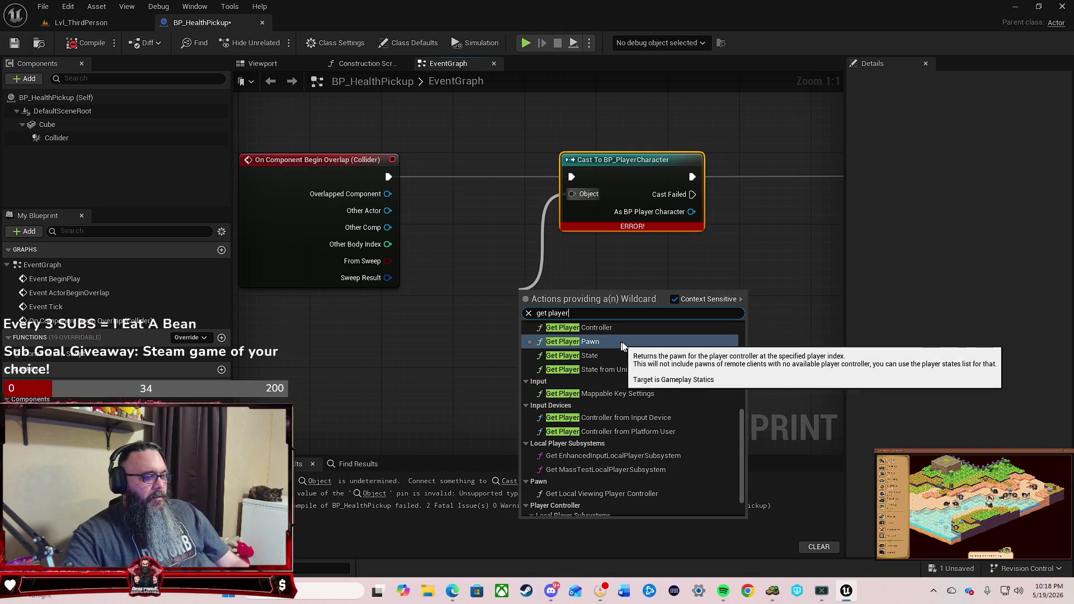
left_click(645, 330)
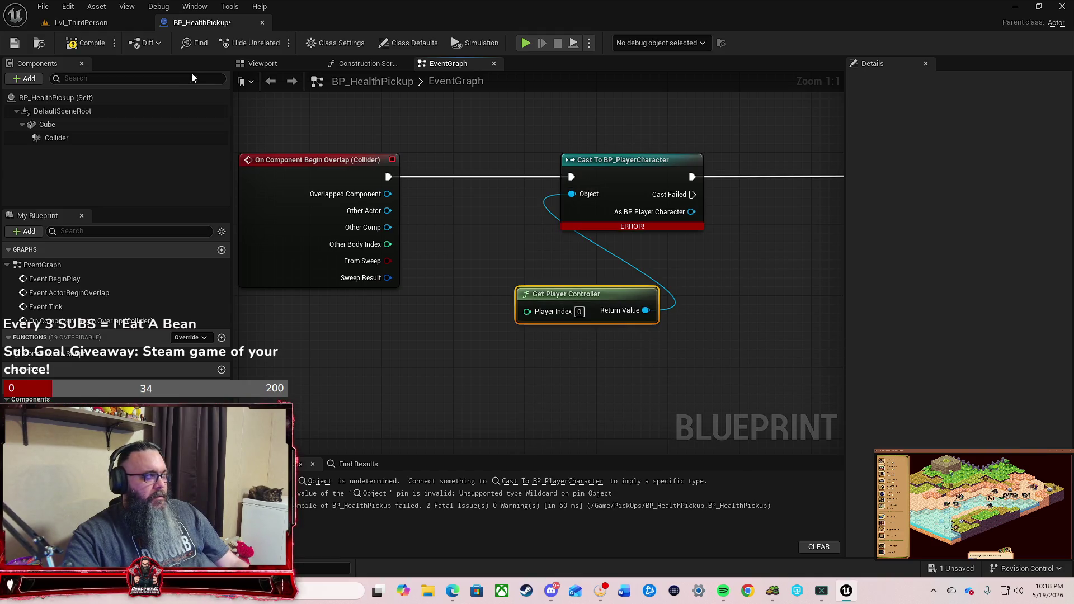
left_click(91, 43)
mouse_move(611, 226)
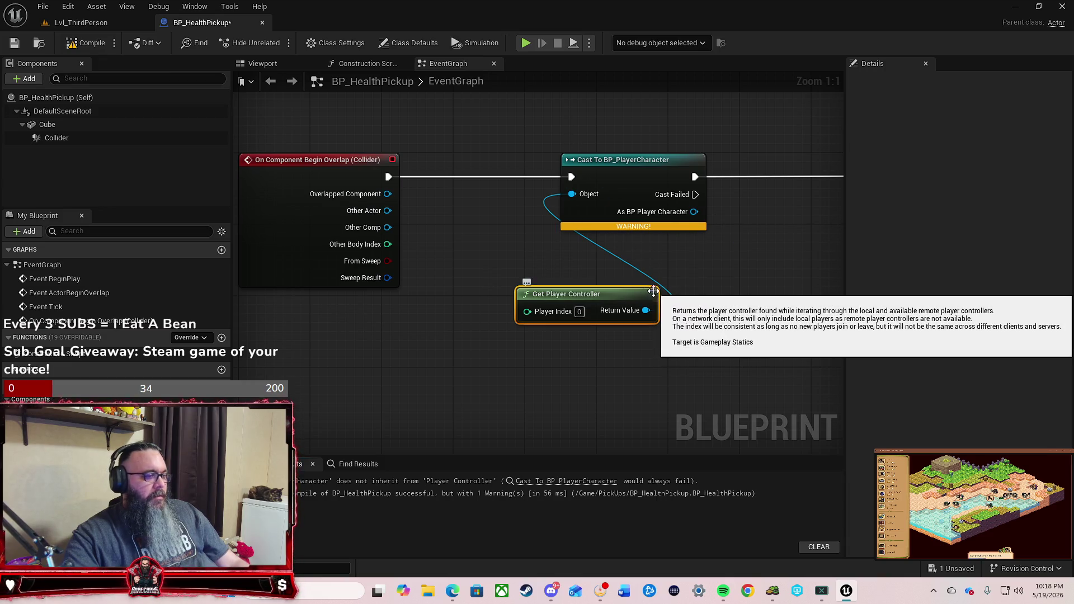
left_click(624, 260, "alt")
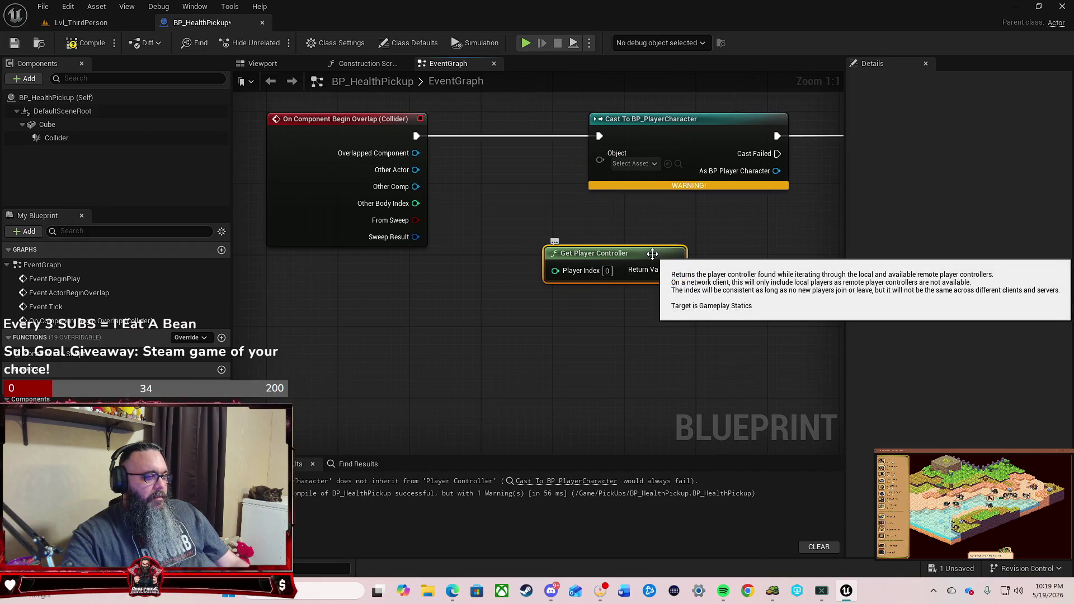
Step: Connect Other Actor to the cast's Object input and select the unused controller node
mouse_move(653, 255)
left_mouse_down()
mouse_move(456, 344)
mouse_move(582, 310)
left_mouse_up()
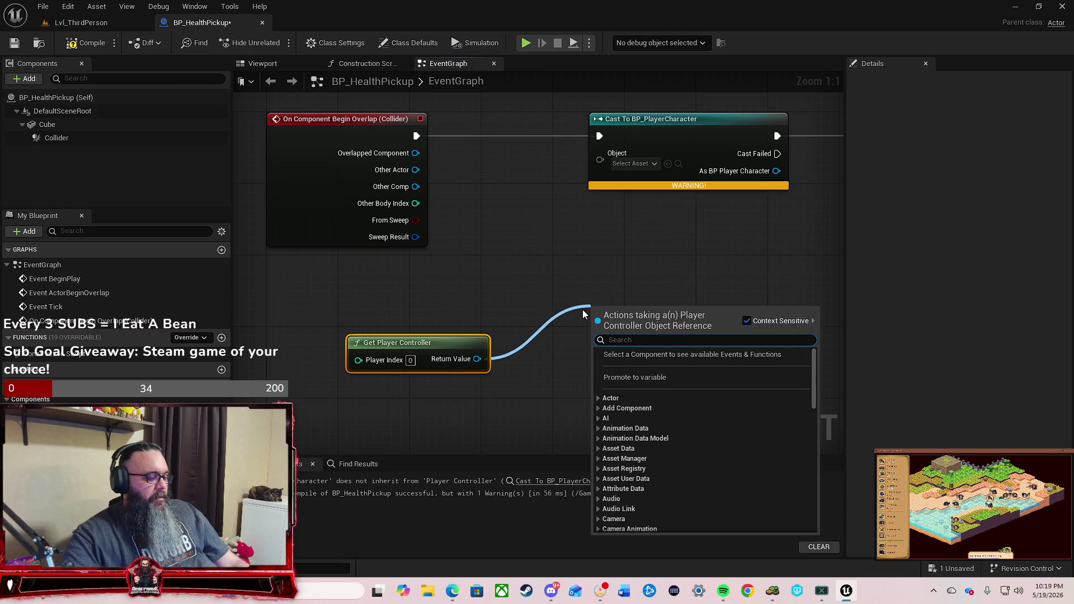
type("cast to ")
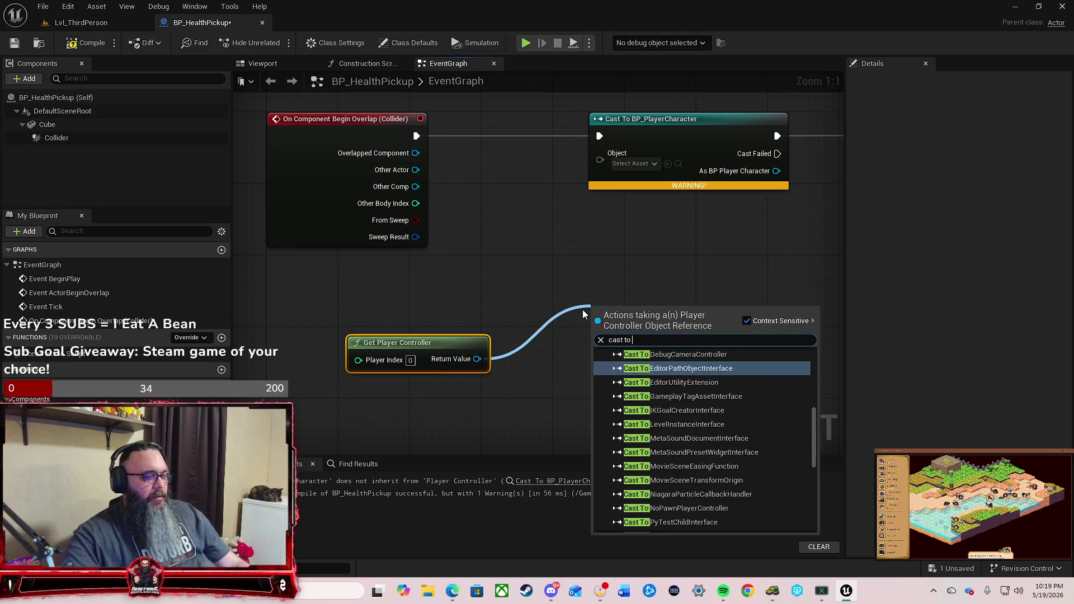
type("pl")
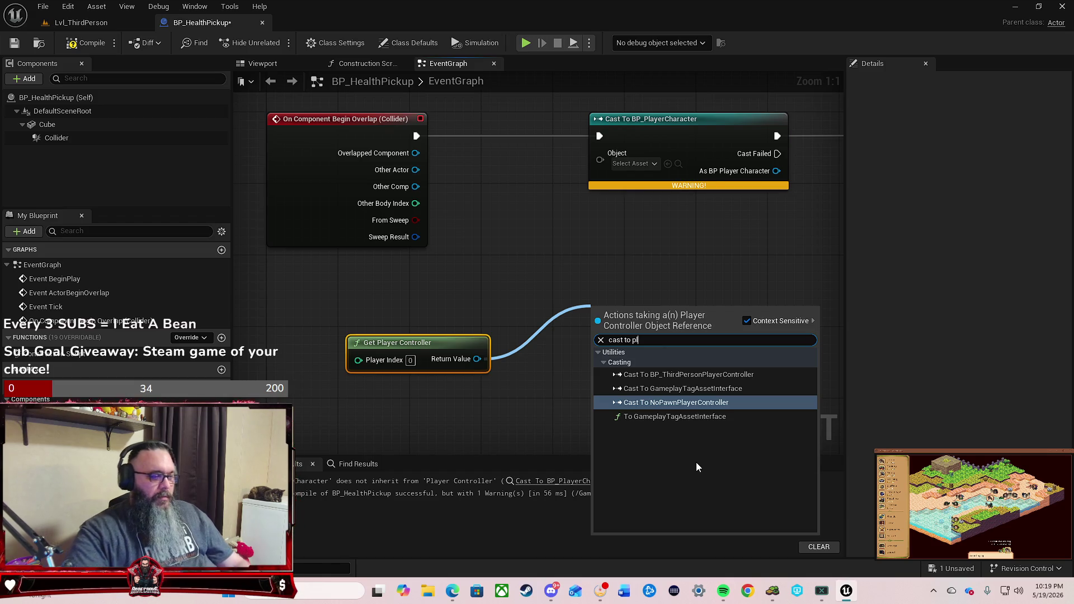
type("ayer")
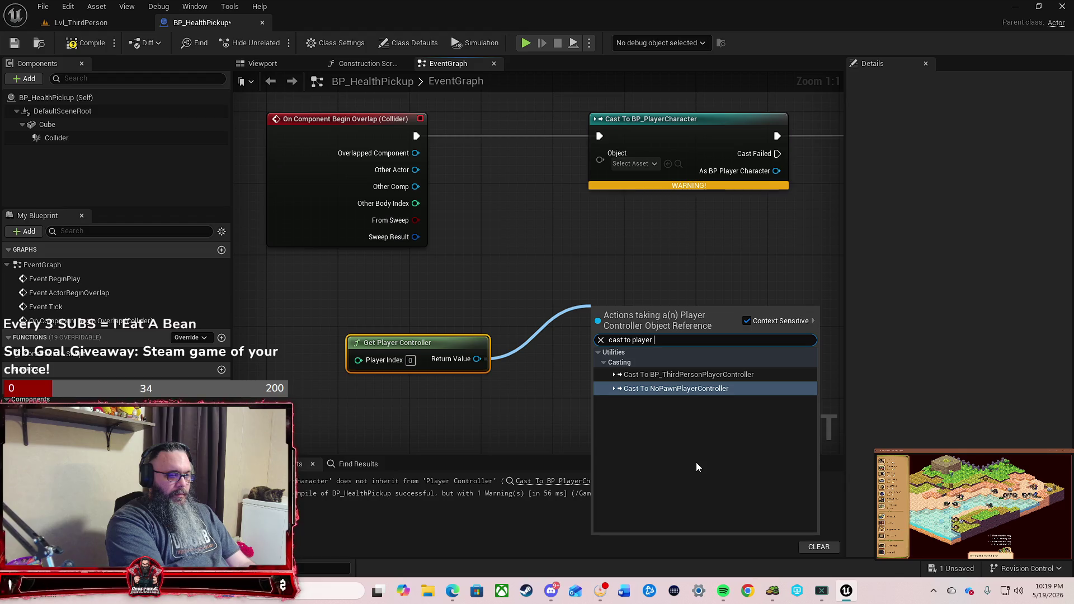
type(" cha")
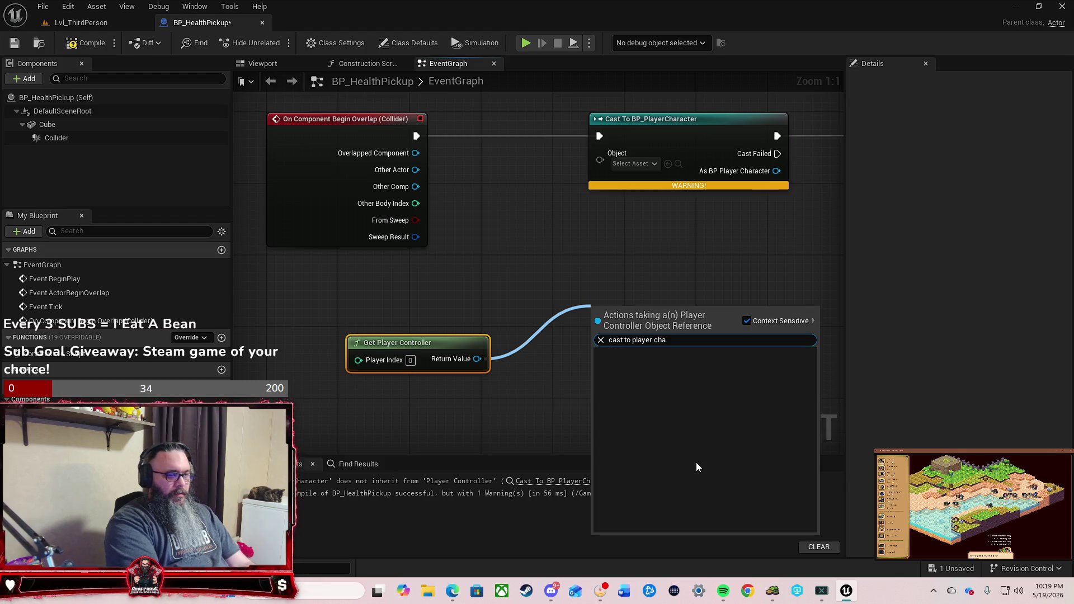
key("BackSpace")
key("BackSpace")
key("BackSpace")
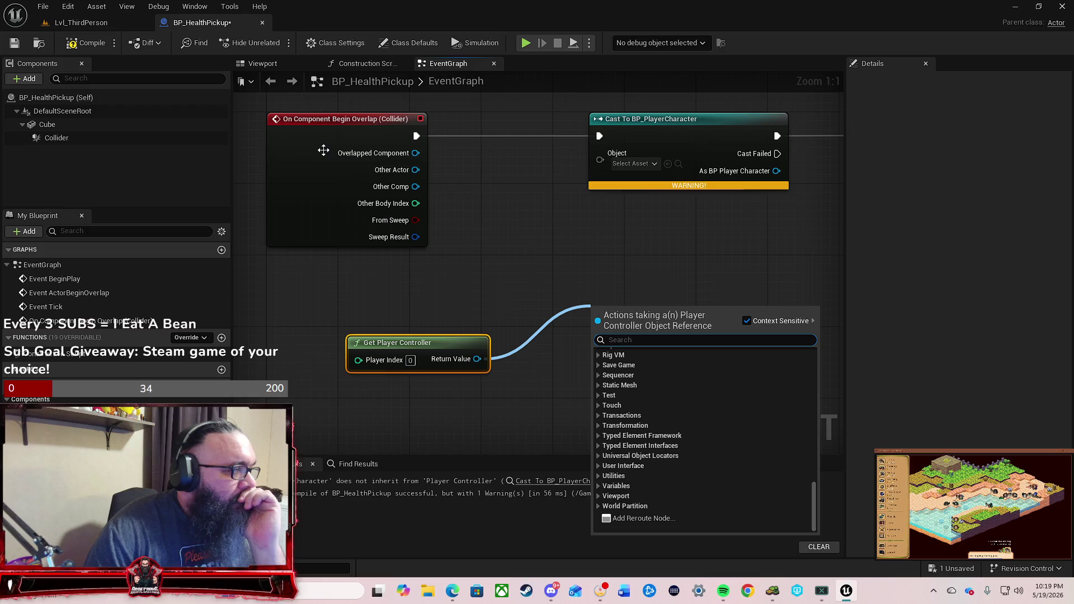
left_click_drag(415, 170, 606, 162)
left_click_drag(556, 300, 373, 410)
Step: Delete Get Player Controller and add a BPC Health getter from As BP Player Character
key("Delete")
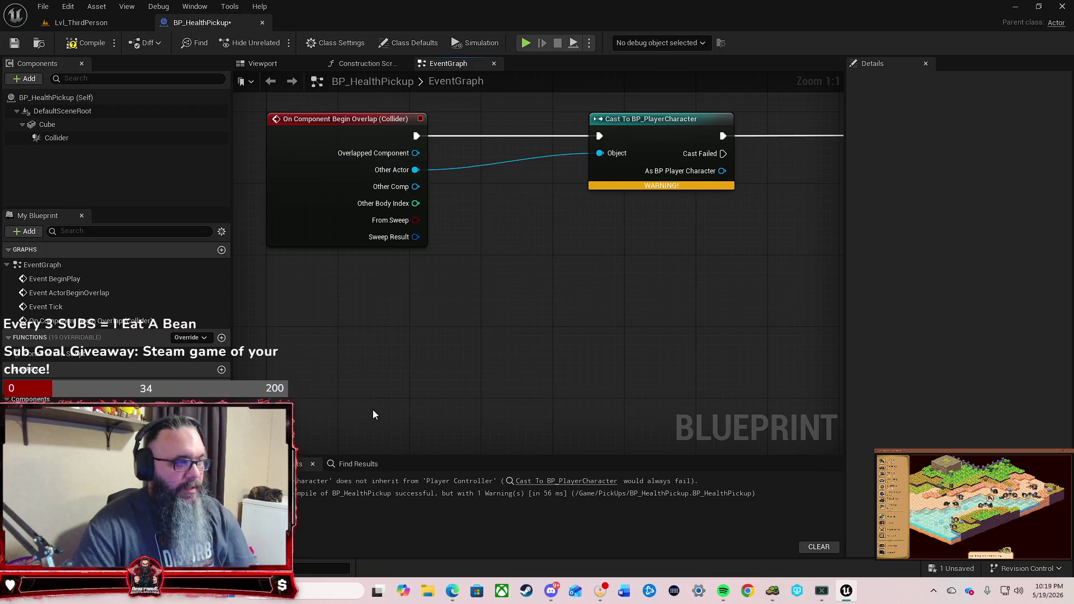
mouse_move(517, 144)
left_mouse_down()
mouse_move(416, 146)
mouse_move(416, 155)
left_mouse_up()
left_click_drag(583, 236, 515, 238)
left_click_drag(416, 180, 474, 209)
type("g")
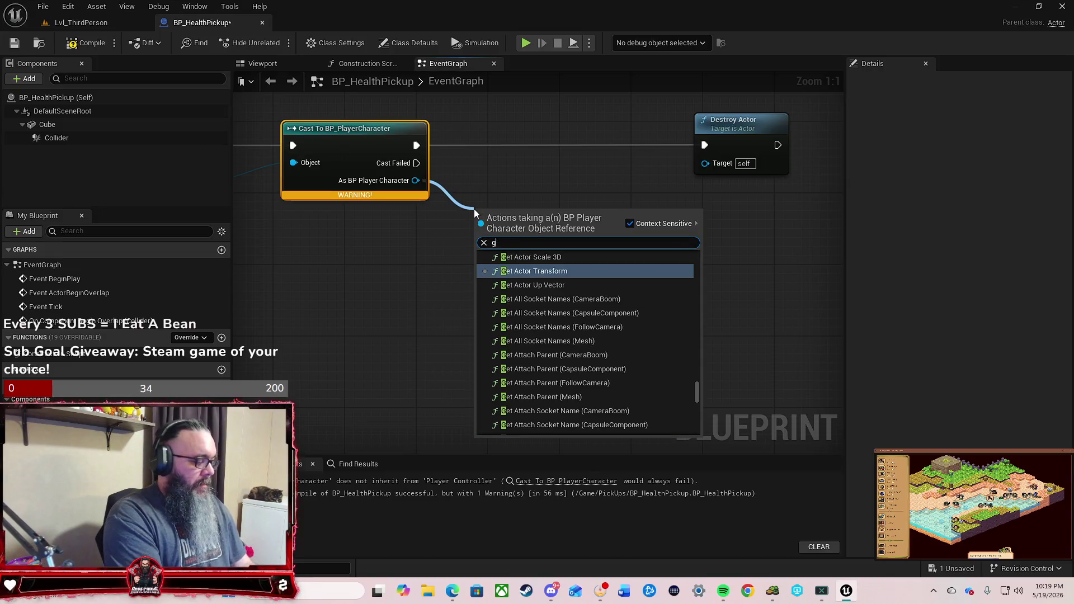
type("et health")
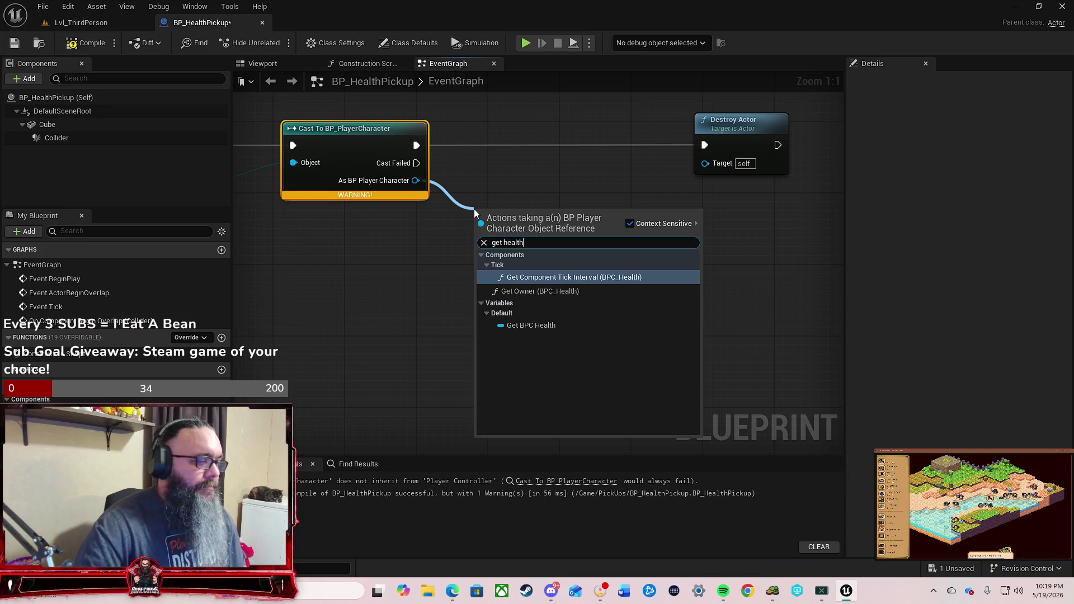
left_click(551, 325)
mouse_move(517, 213)
left_mouse_down()
mouse_move(443, 241)
mouse_move(505, 245)
mouse_move(546, 271)
left_mouse_up()
Step: Add SET Health from BPC Health and chain Cast → SET Health → Destroy Actor
type("health")
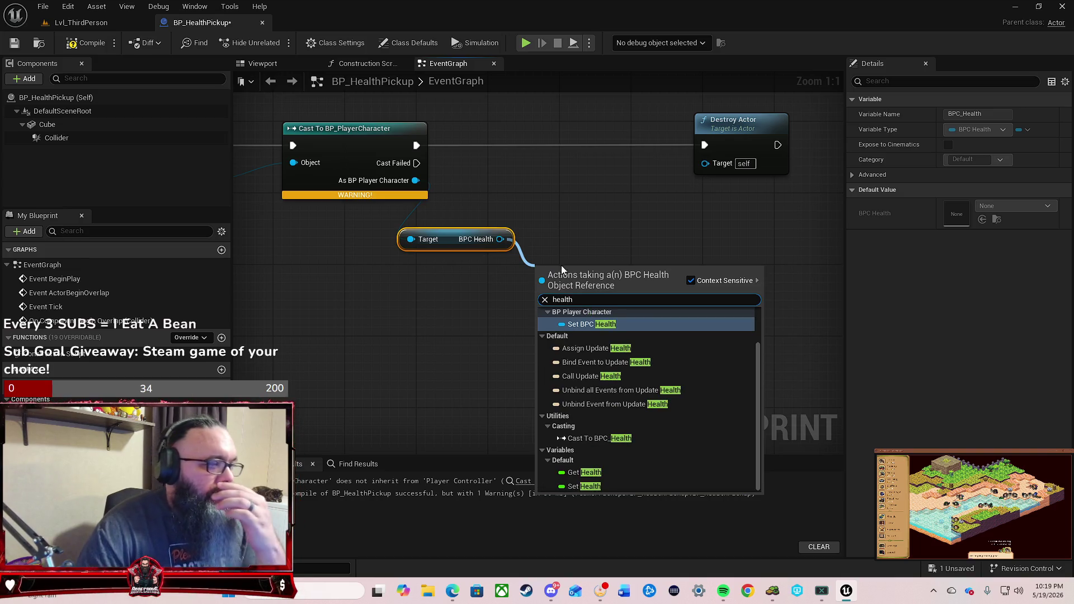
left_click(616, 487)
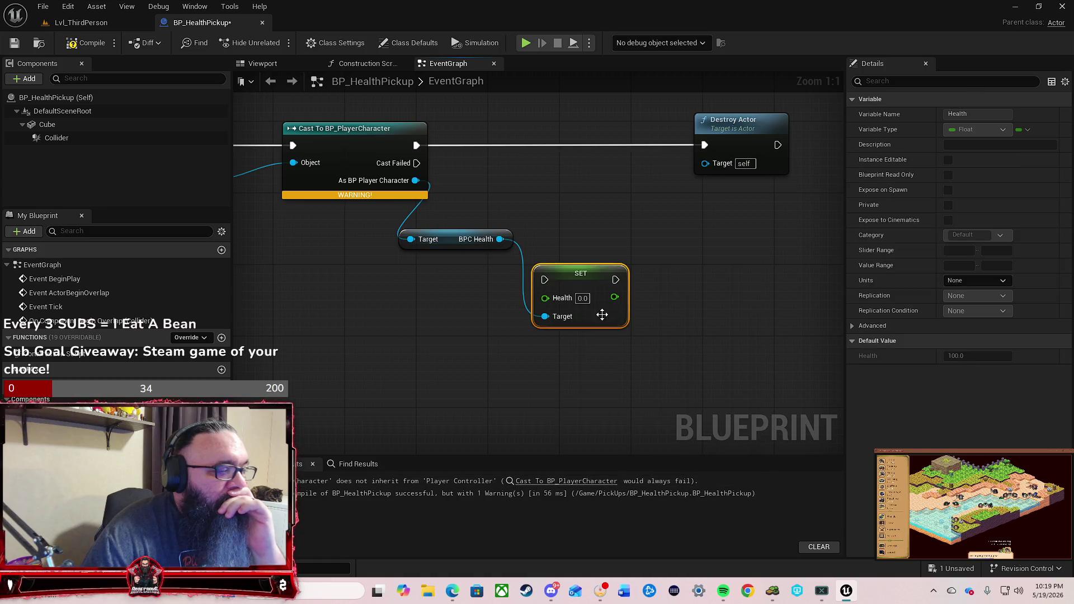
mouse_move(594, 282)
left_mouse_down()
mouse_move(621, 226)
mouse_move(606, 147)
left_mouse_up()
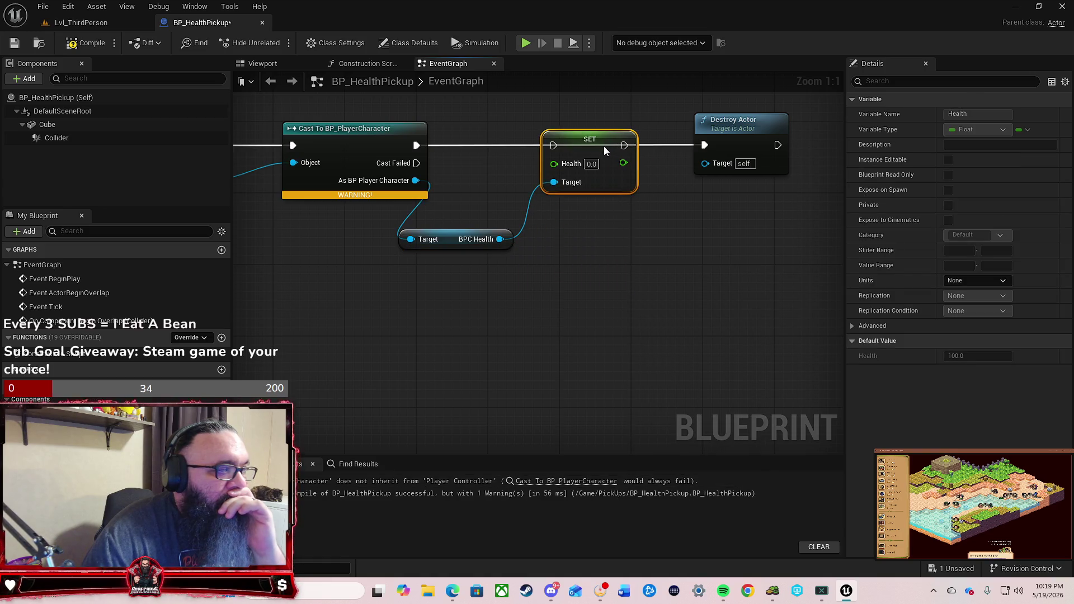
left_click_drag(416, 145, 554, 145)
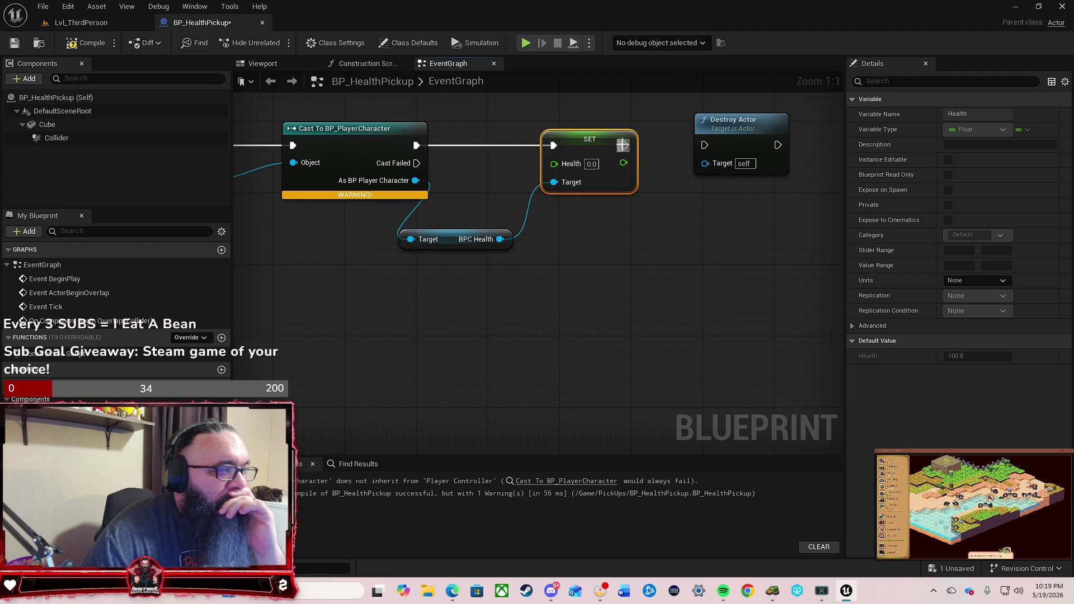
left_click_drag(623, 146, 705, 146)
left_click(627, 185)
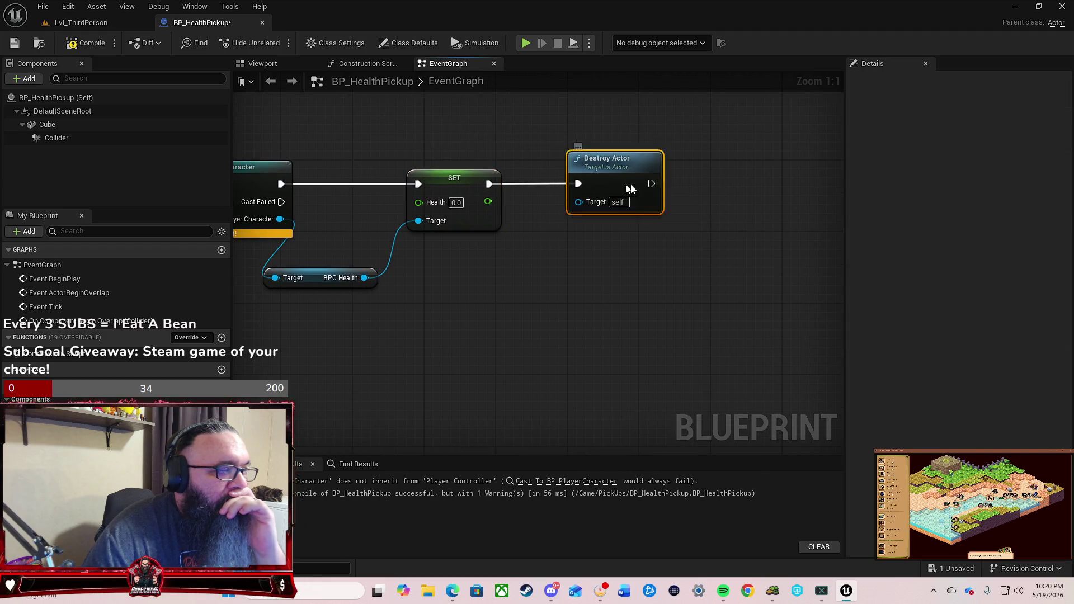
left_click_drag(630, 188, 759, 185)
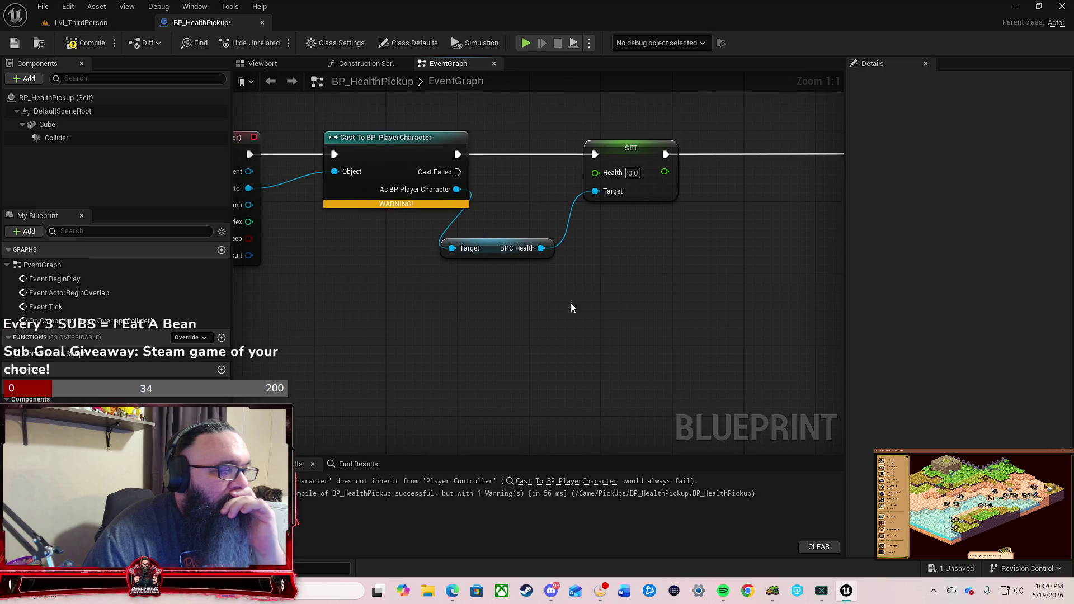
Step: Add a Get Health node from the player's BPC Health component
mouse_move(486, 252)
left_mouse_down()
mouse_move(404, 241)
mouse_move(410, 225)
mouse_move(506, 273)
left_mouse_up()
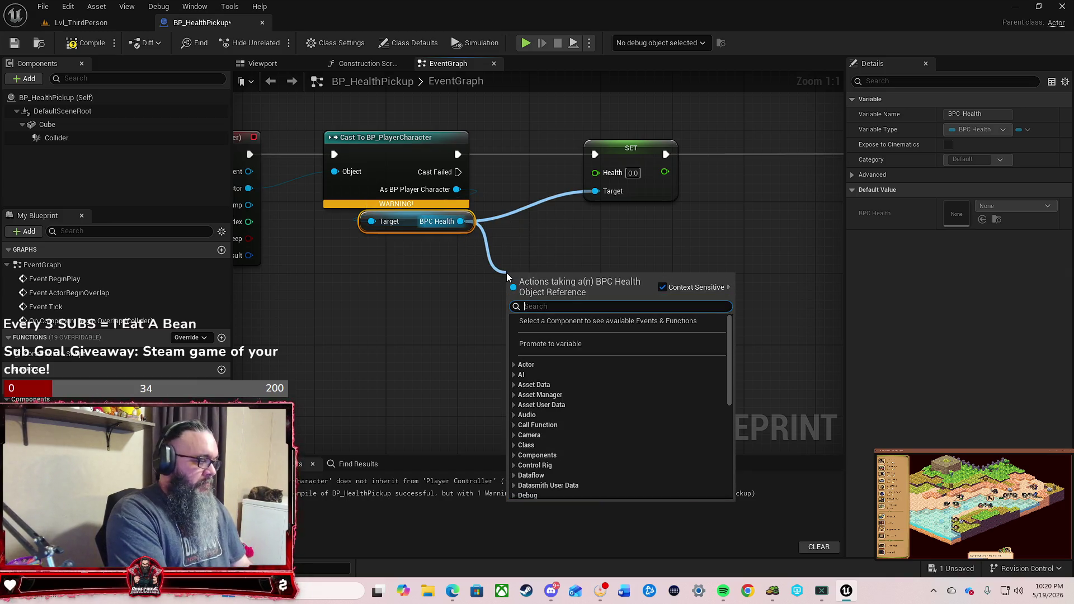
type("get")
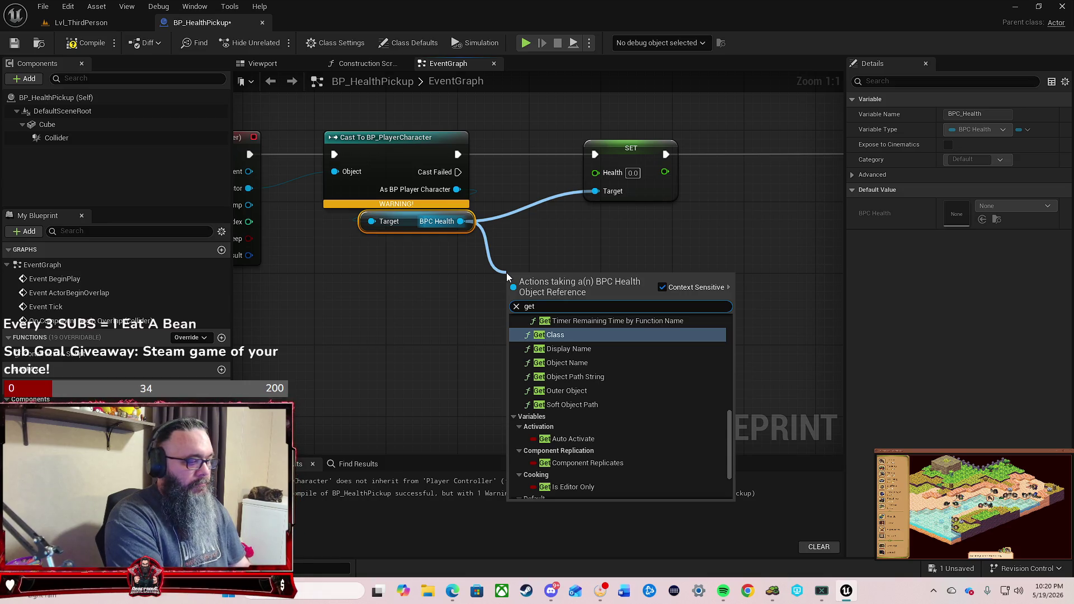
type(" health")
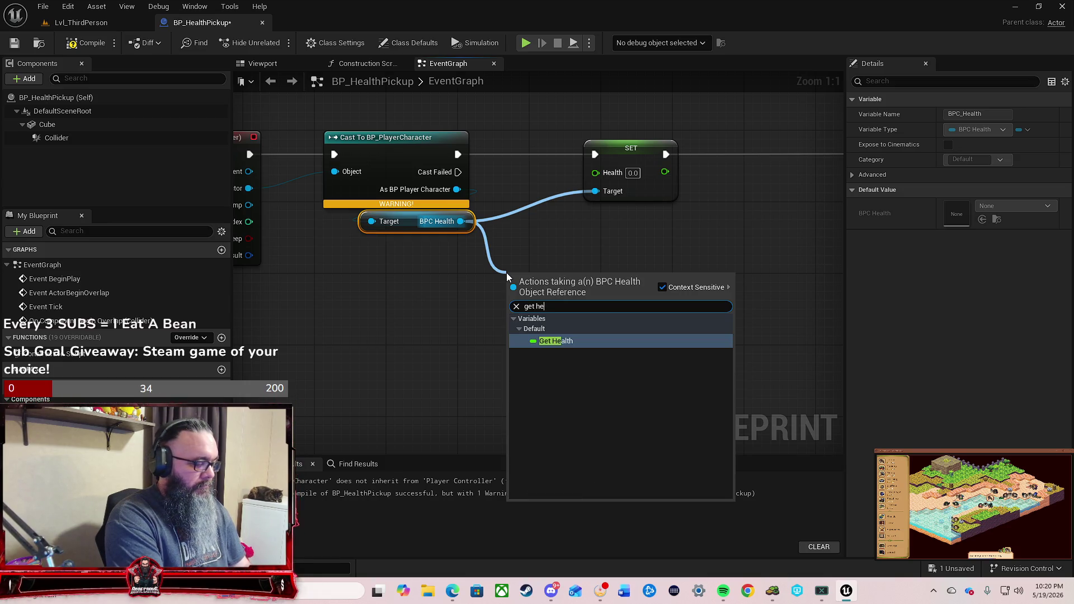
key("Return")
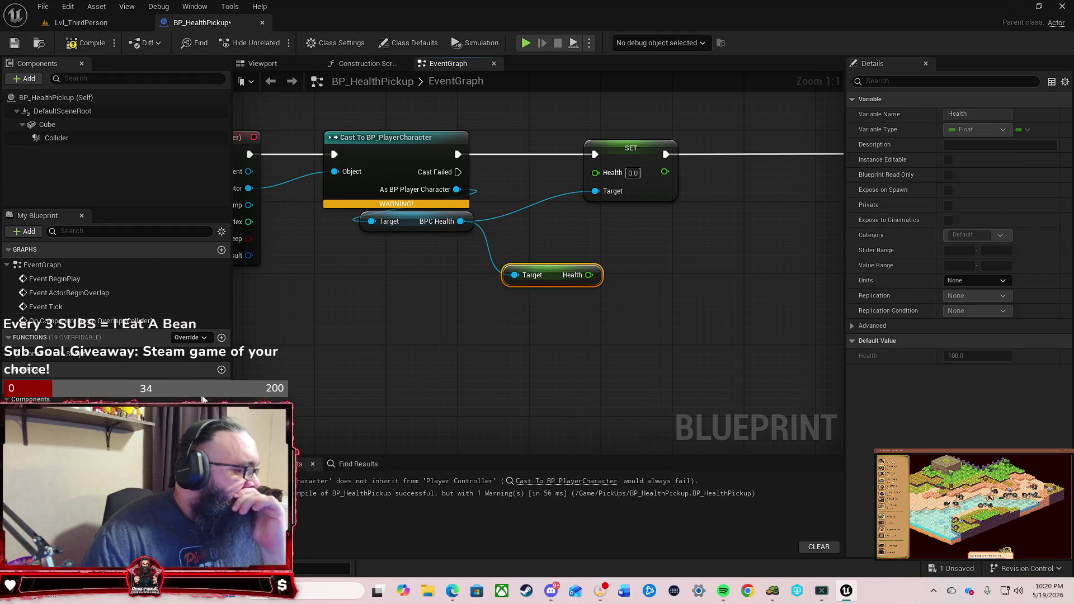
Step: Create a Float variable AddHealth with default value 10.0 and compile
left_click(222, 385)
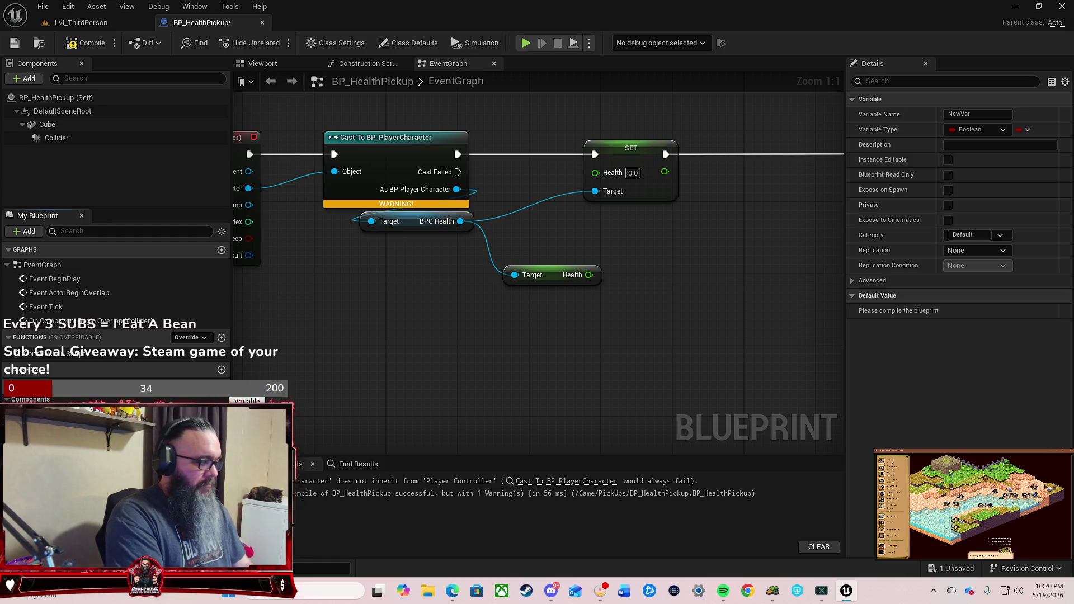
type("AddHealth")
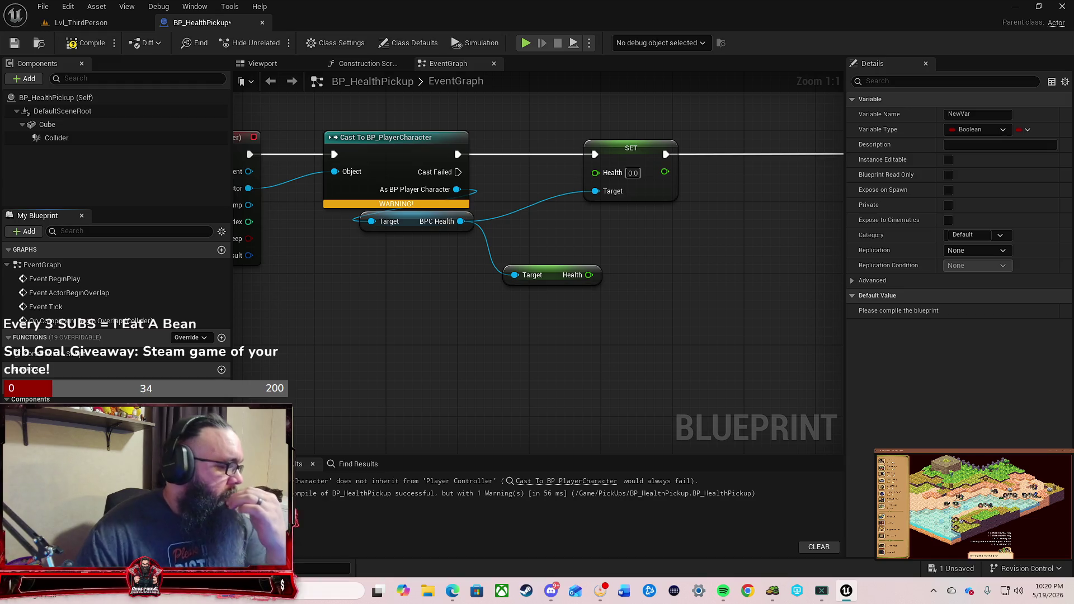
key("Return")
left_click(221, 398)
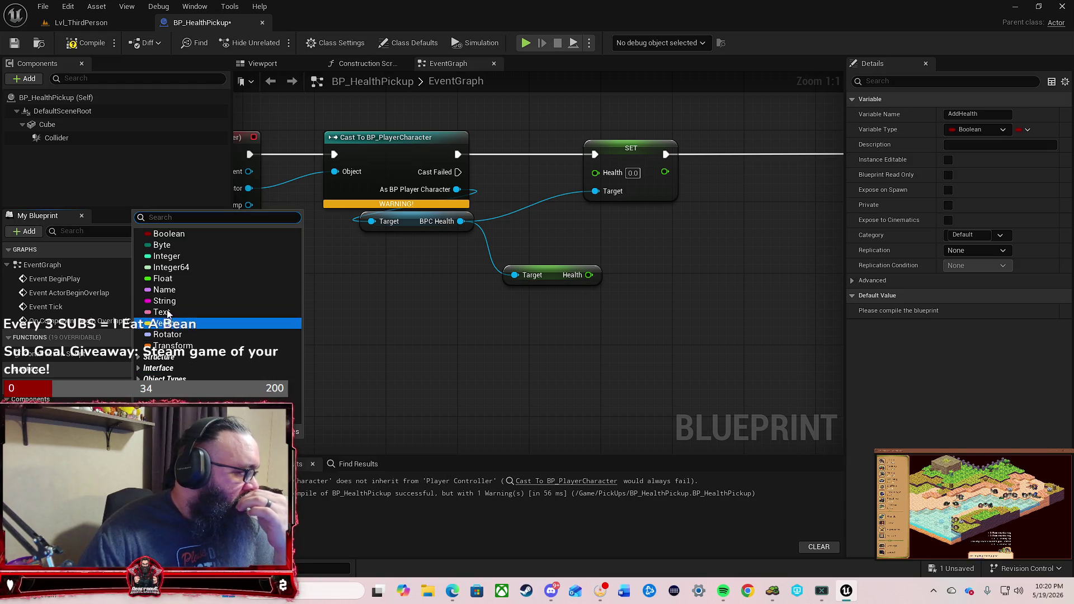
left_click(167, 278)
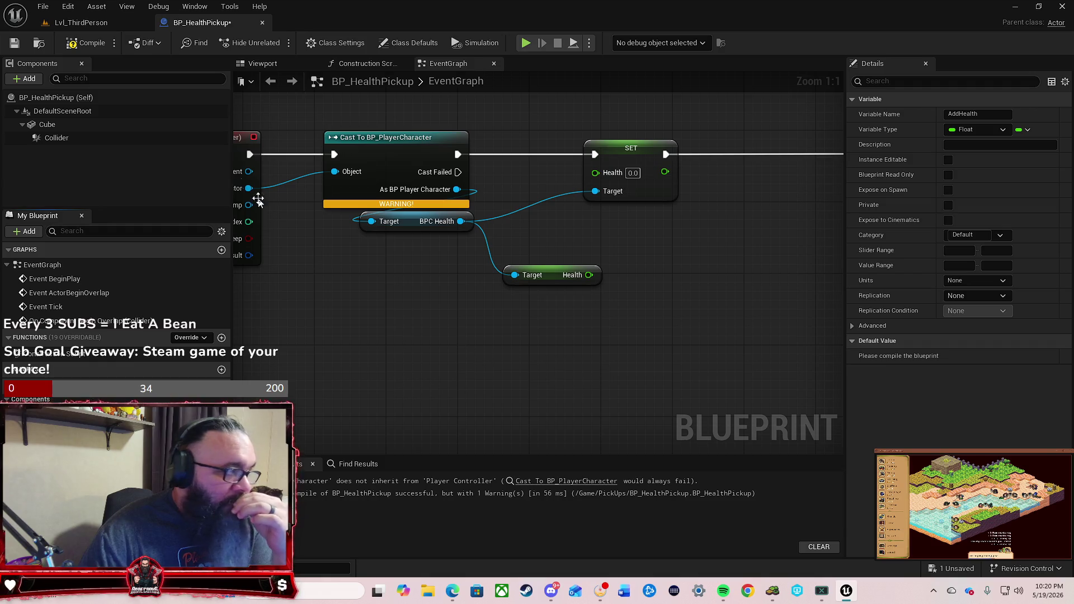
left_click(85, 42)
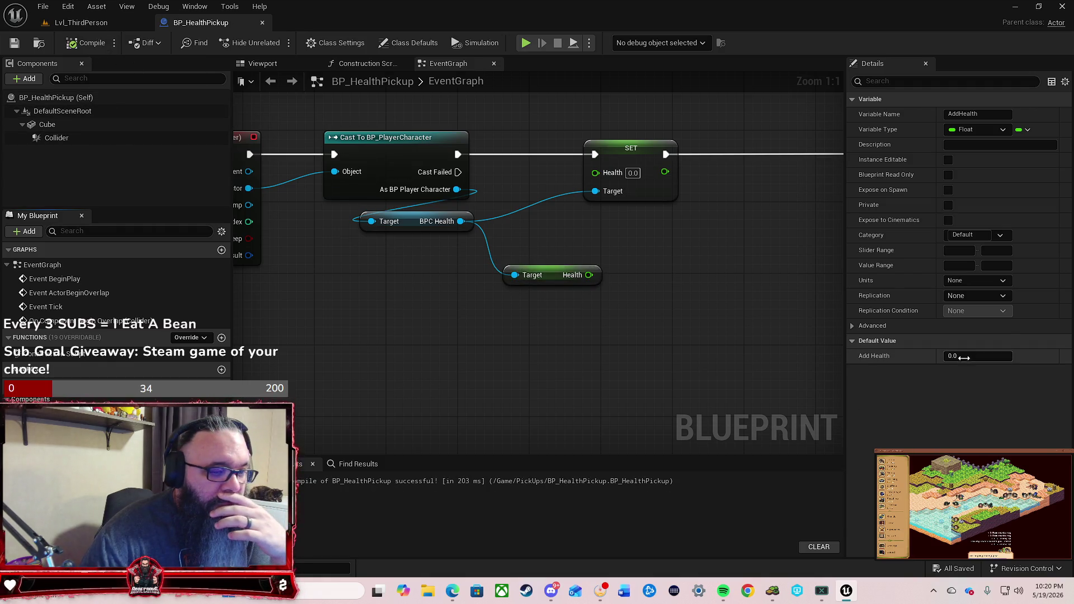
left_click(963, 355)
type("10")
key("Return")
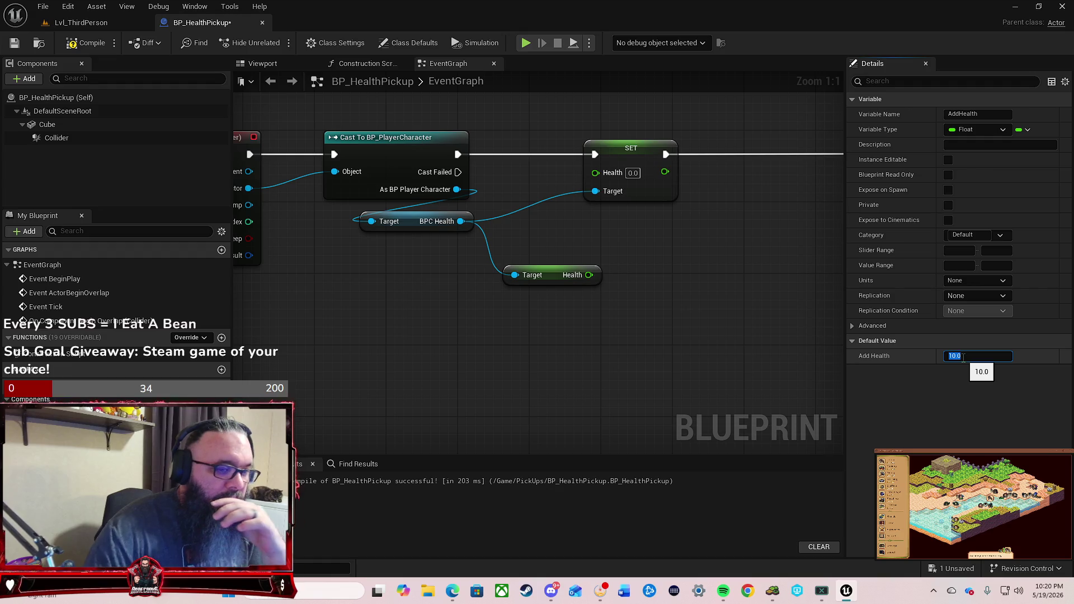
left_click(85, 44)
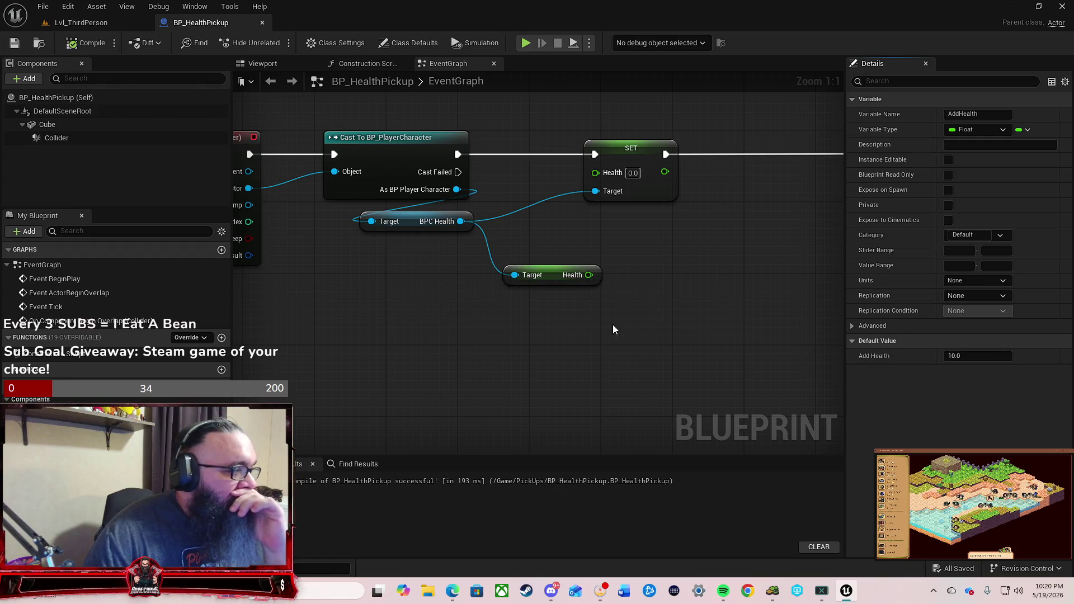
Step: Add a + node summing the player's Health and AddHealth
left_click_drag(548, 280, 498, 271)
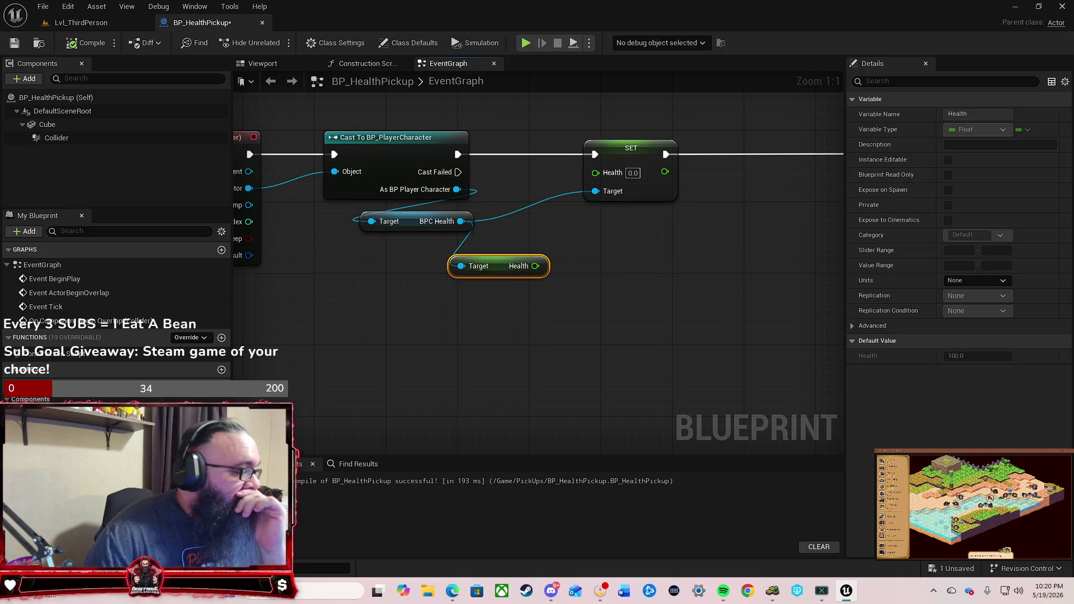
mouse_move(44, 442)
left_mouse_down()
mouse_move(446, 330)
mouse_move(481, 342)
mouse_move(464, 319)
left_mouse_up()
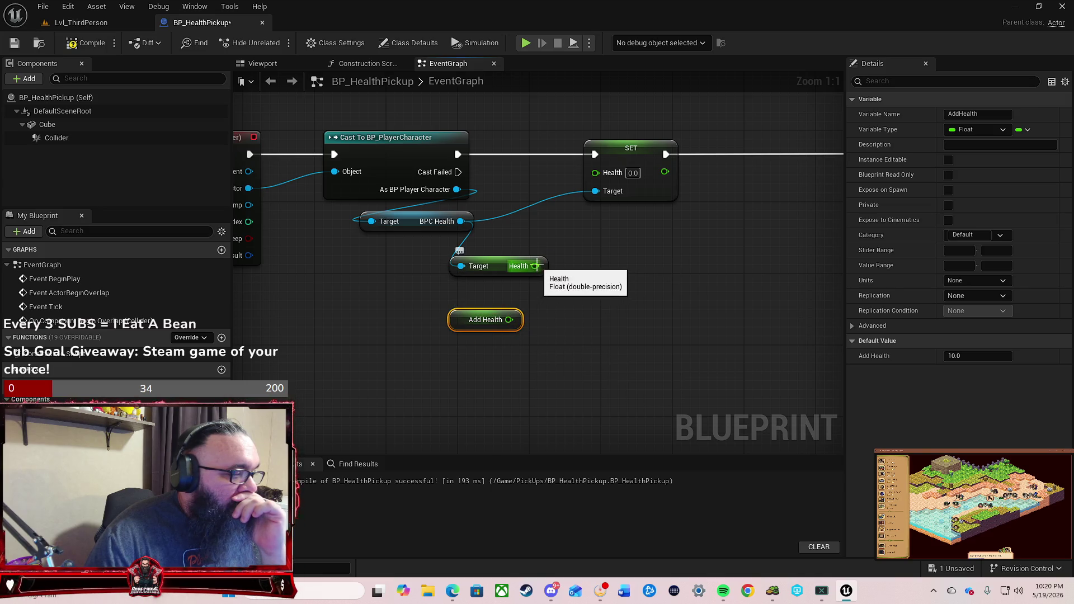
left_click_drag(536, 266, 575, 272)
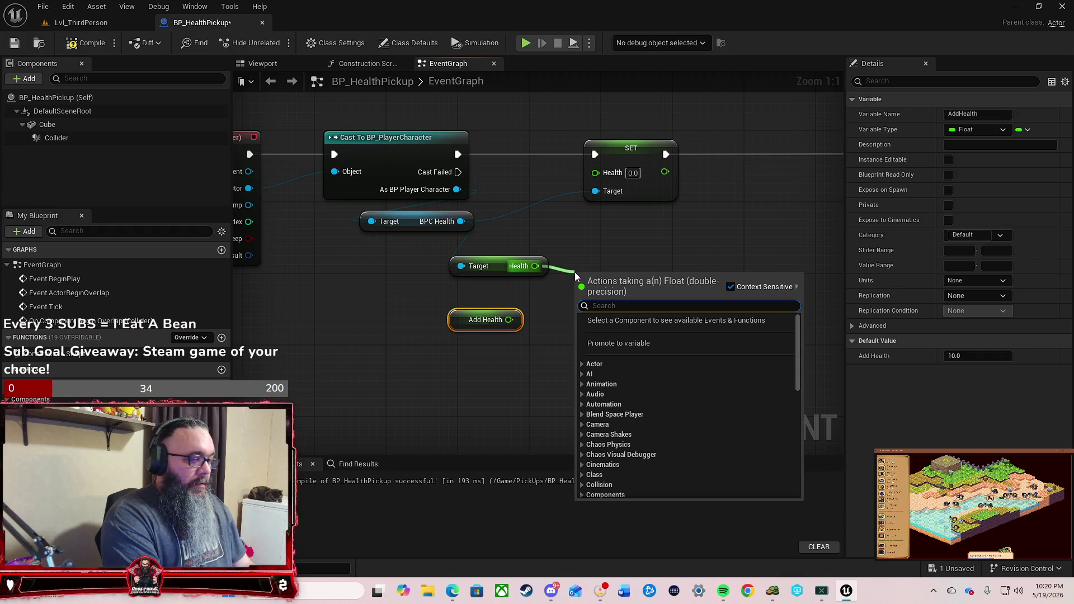
type("+")
key("Return")
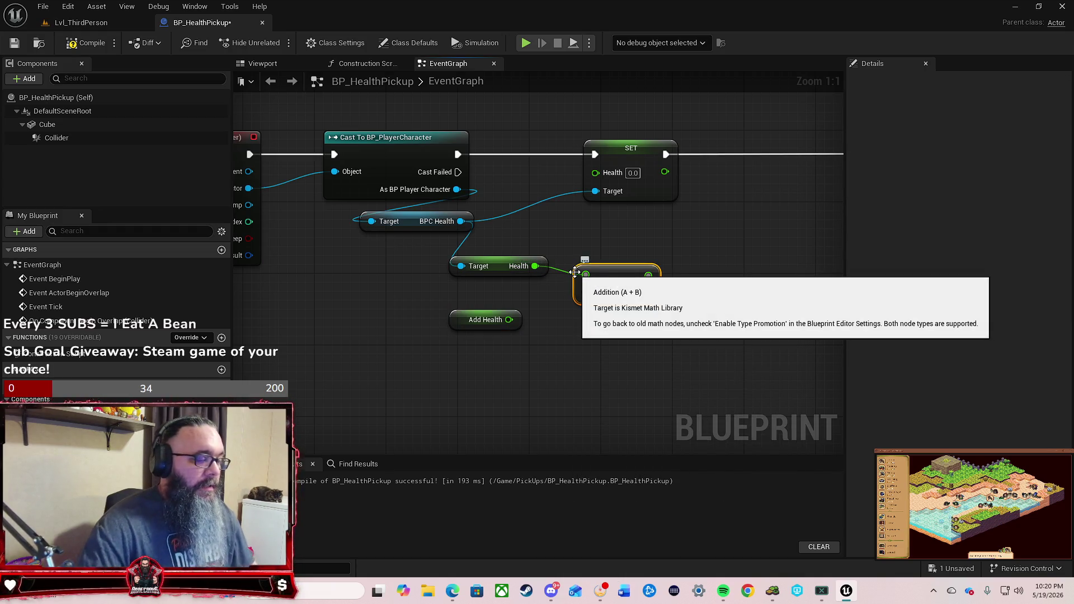
mouse_move(510, 320)
left_mouse_down()
mouse_move(593, 296)
mouse_move(585, 292)
mouse_move(613, 267)
left_mouse_up()
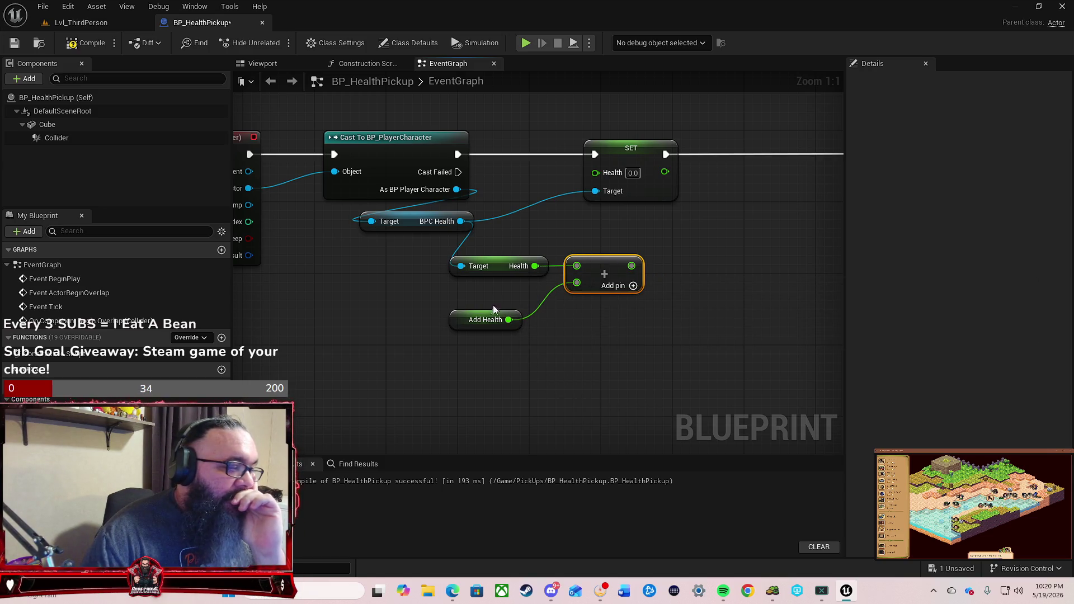
left_click_drag(469, 321, 493, 293)
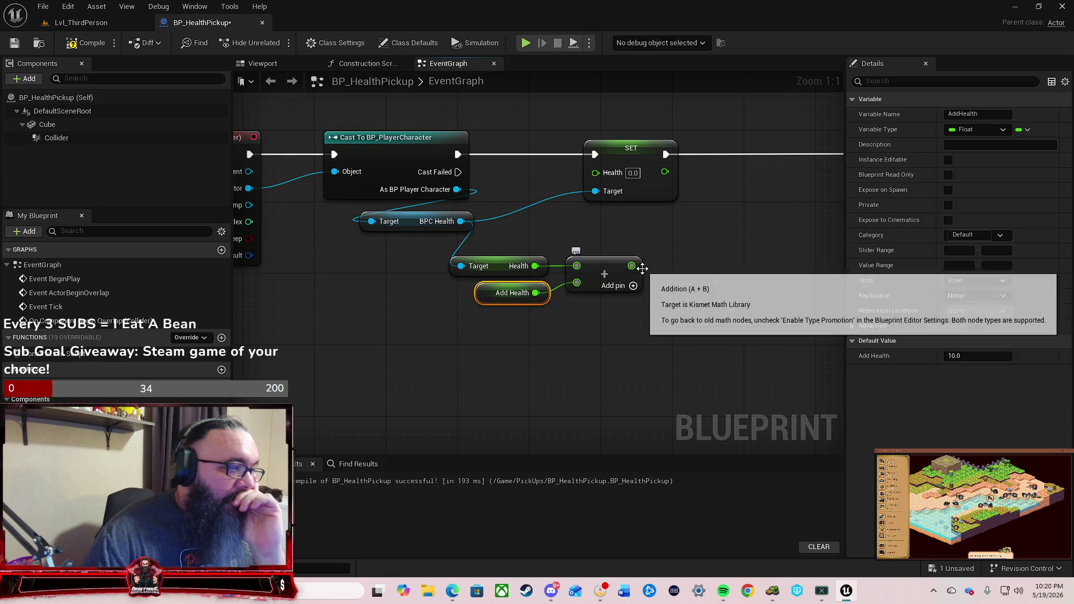
Step: Wire the sum into SET Health, compile, and return to Lvl_ThirdPerson
left_click_drag(632, 266, 595, 173)
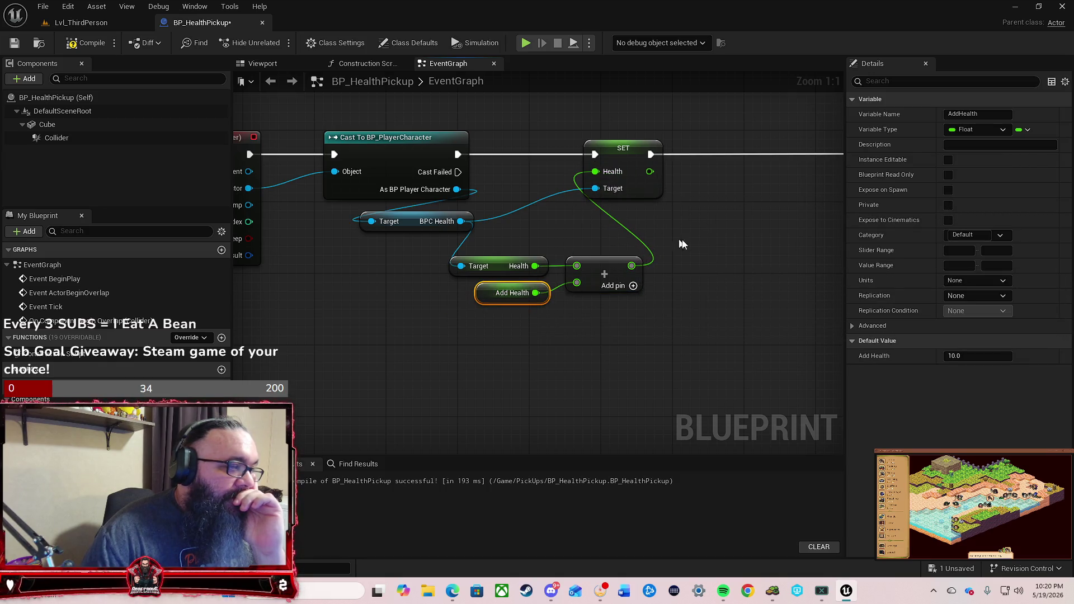
left_click_drag(683, 239, 541, 253)
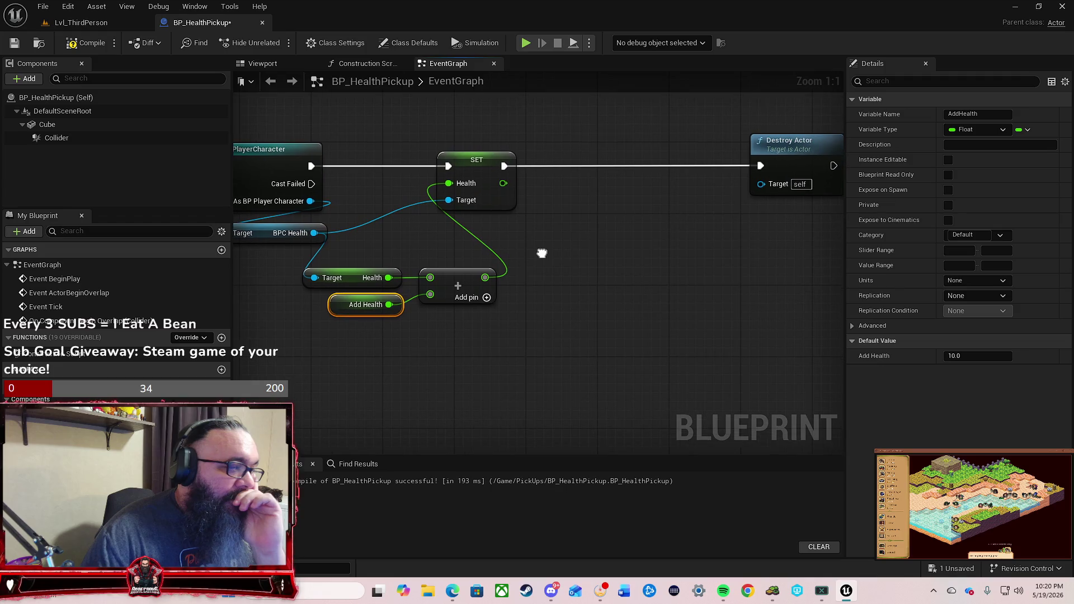
left_click(95, 42)
mouse_move(583, 300)
left_mouse_down()
mouse_move(611, 240)
mouse_move(689, 161)
left_mouse_up()
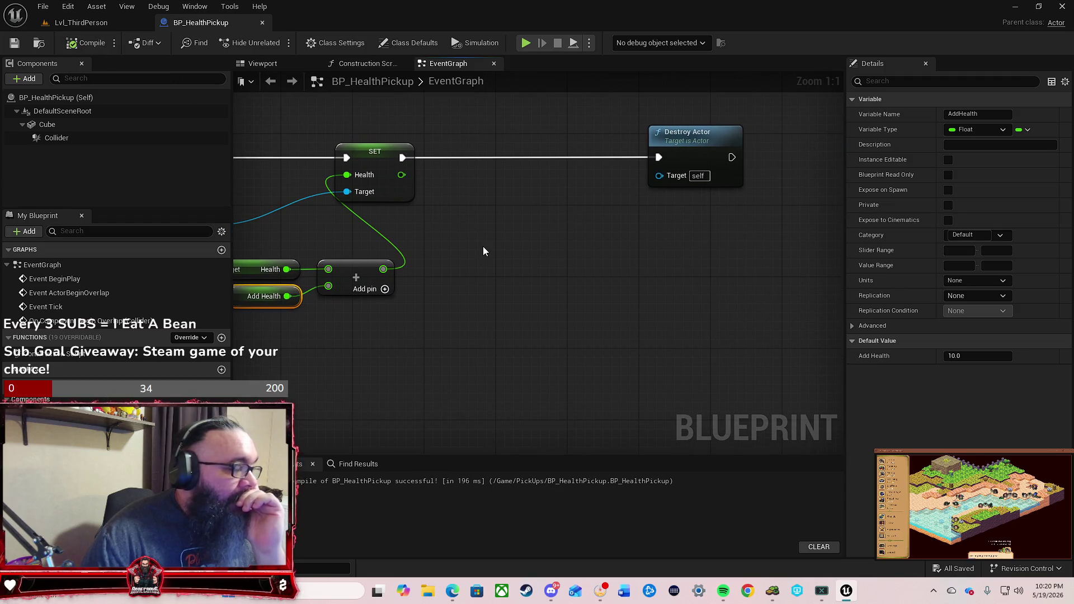
left_click(84, 23)
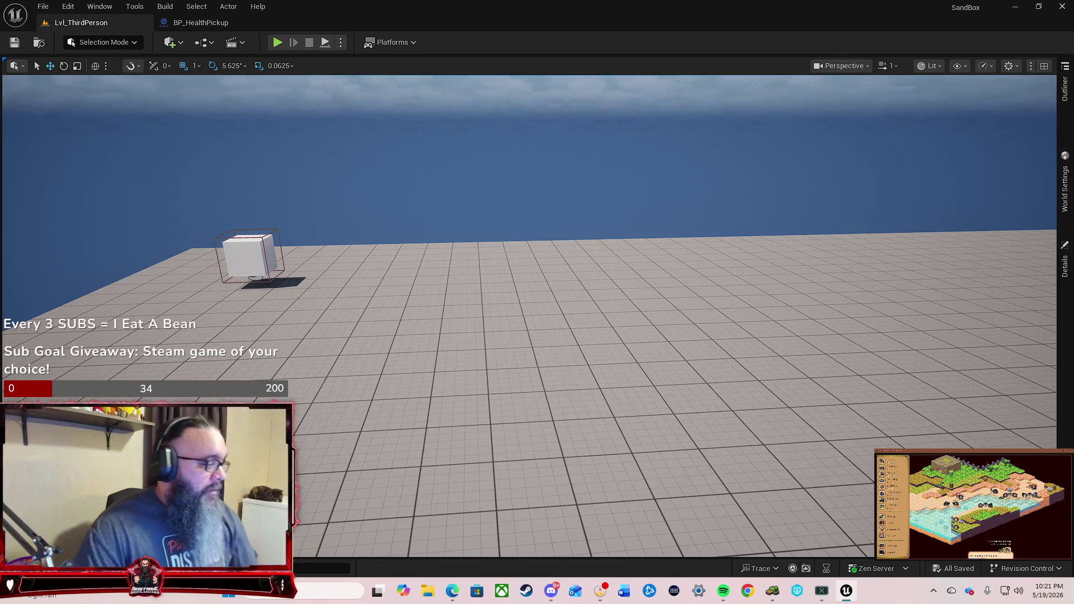
Step: Drop a second BP_HealthPickup near the floor's centre and playtest it by running forward
key("ctrl+space")
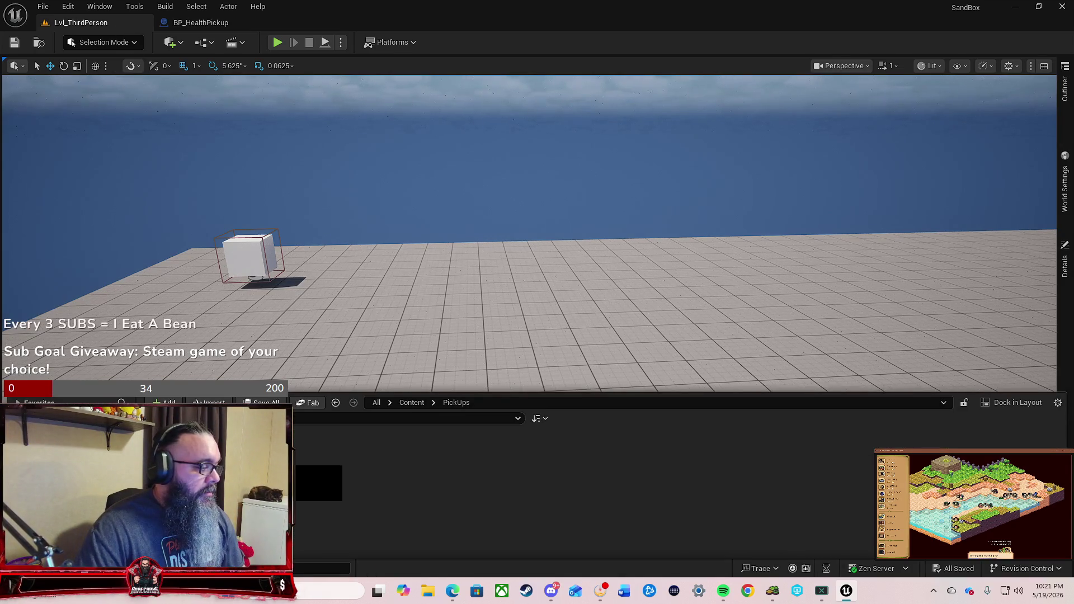
left_click_drag(319, 483, 548, 345)
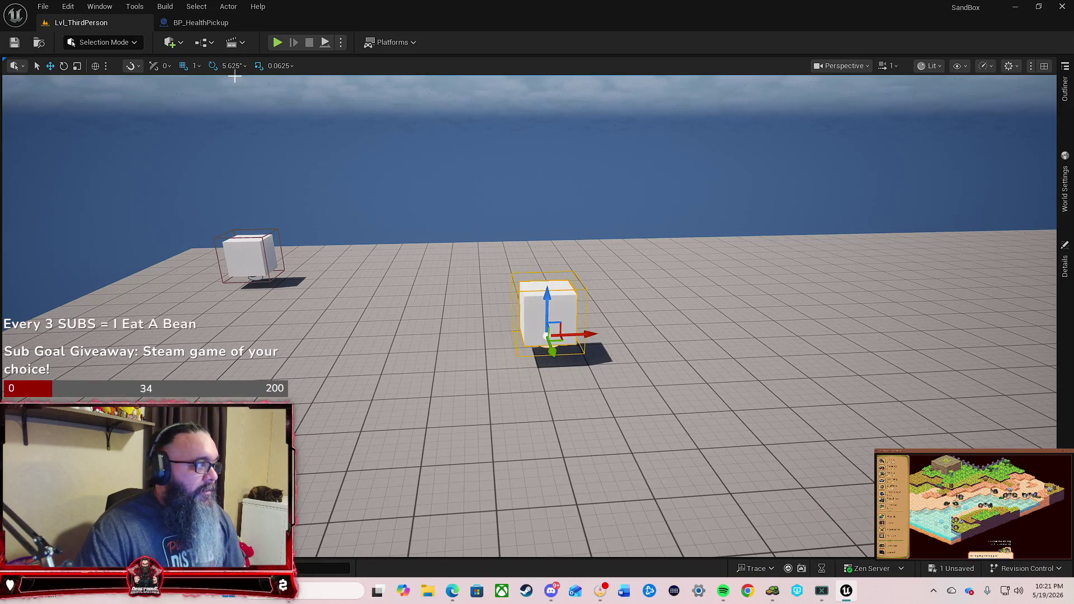
left_click(277, 43)
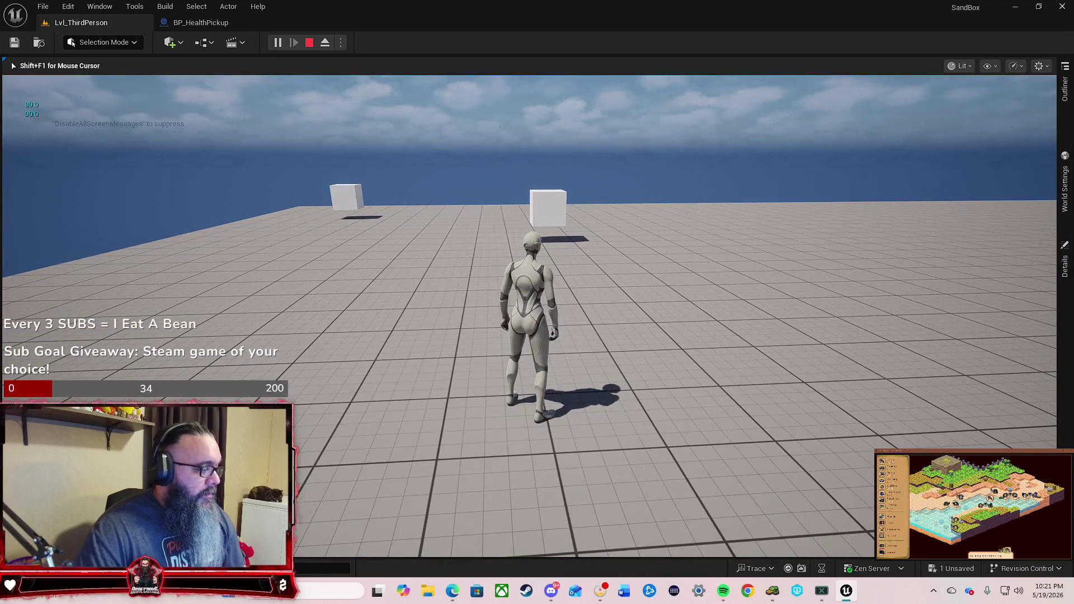
key("w")
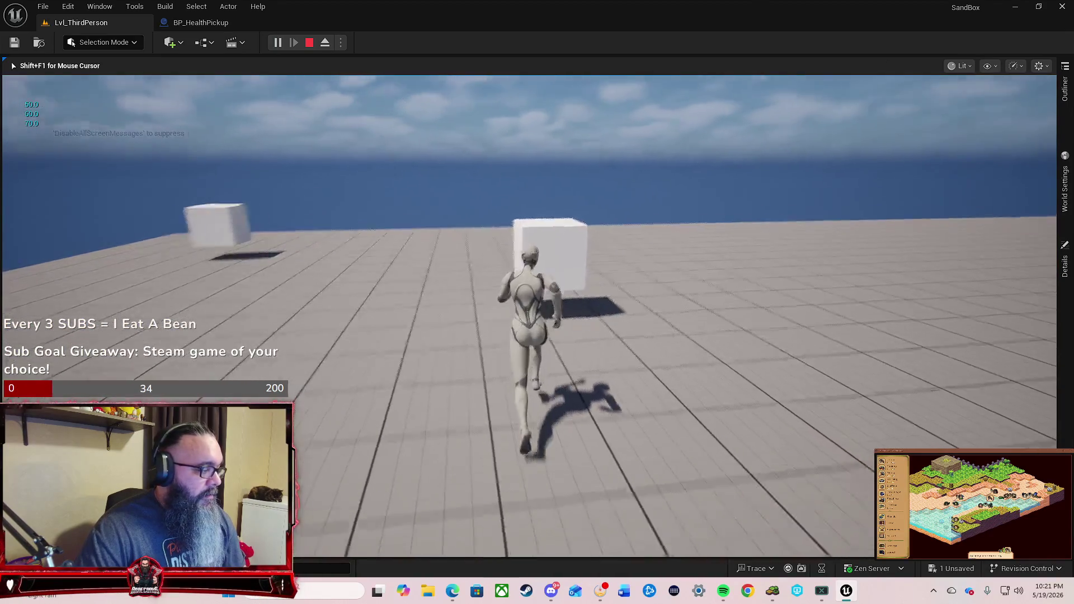
key("Escape")
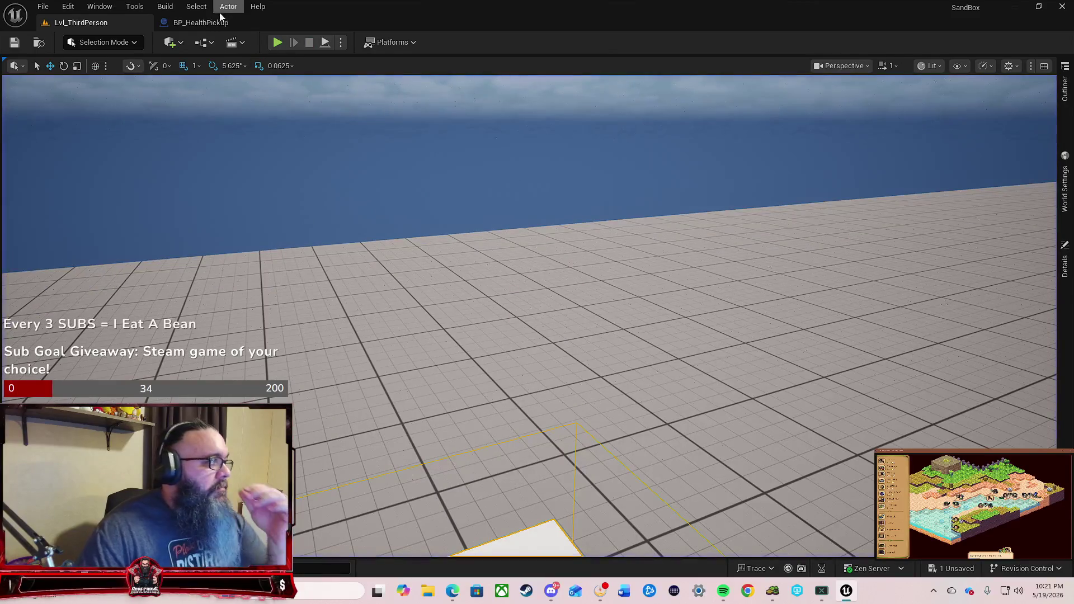
left_click(221, 23)
Step: Insert an Update Health Bar call on the player character between SET Health and Destroy Actor
scroll(580, 280, "down", 3)
left_click_drag(426, 347, 488, 324)
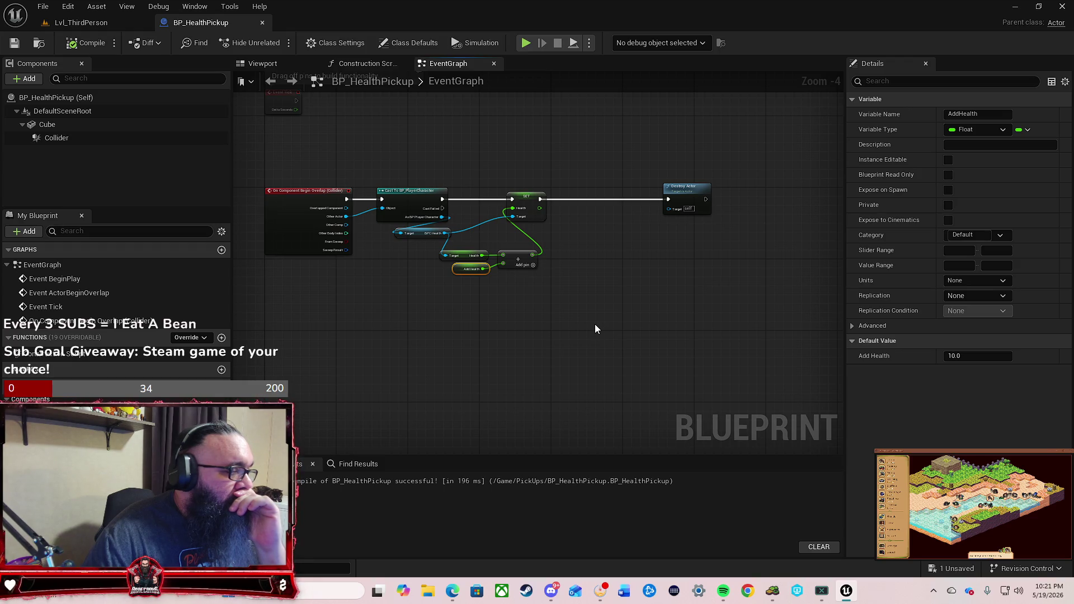
scroll(619, 296, "up", 3)
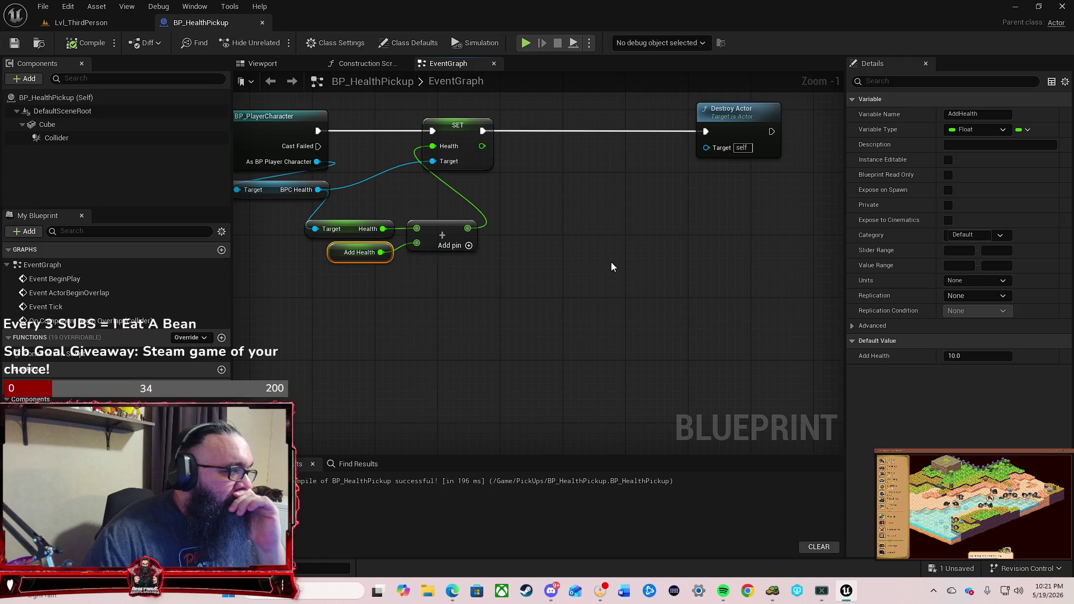
mouse_move(624, 233)
left_mouse_down()
mouse_move(613, 288)
mouse_move(658, 291)
left_mouse_up()
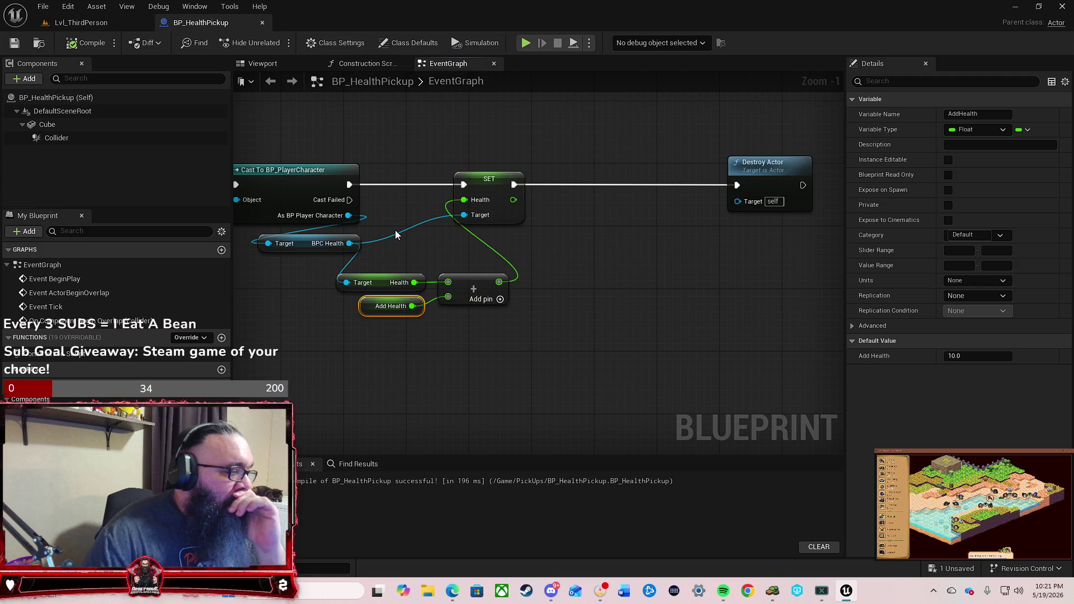
left_click_drag(348, 215, 580, 223)
type("update")
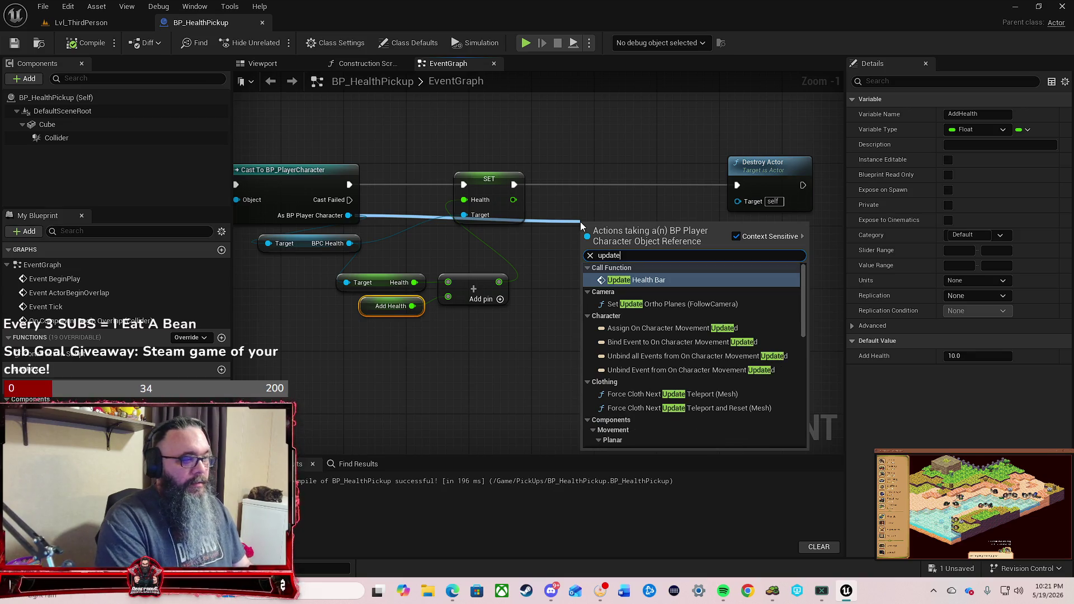
key("Return")
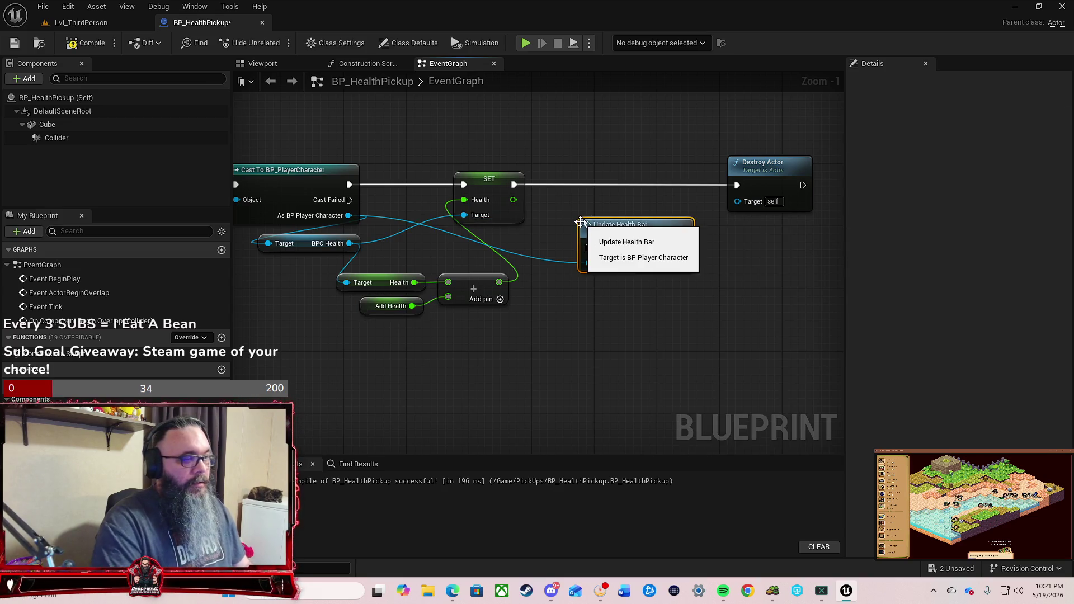
left_click_drag(513, 186, 588, 248)
left_click_drag(683, 248, 735, 186)
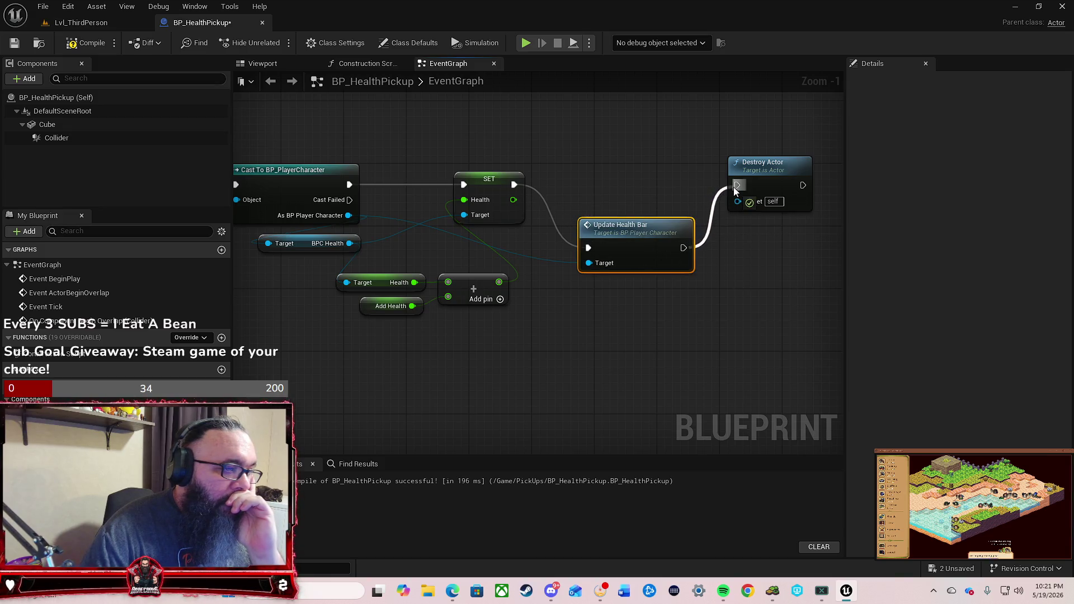
left_click_drag(629, 233, 646, 169)
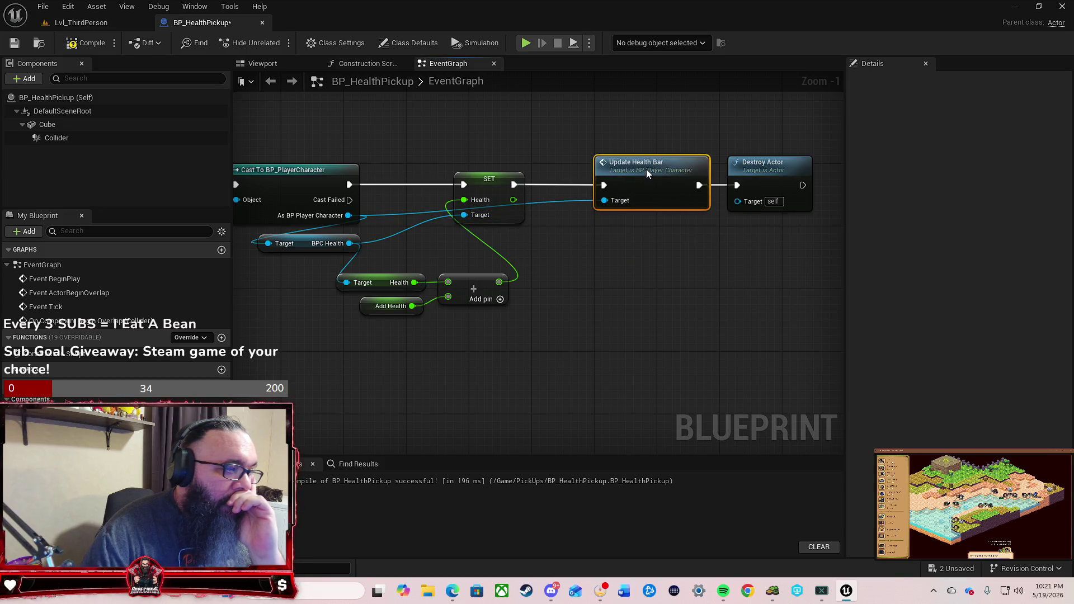
Step: Compile and save the blueprint, then playtest Lvl_ThirdPerson by running the character around
left_click(84, 43)
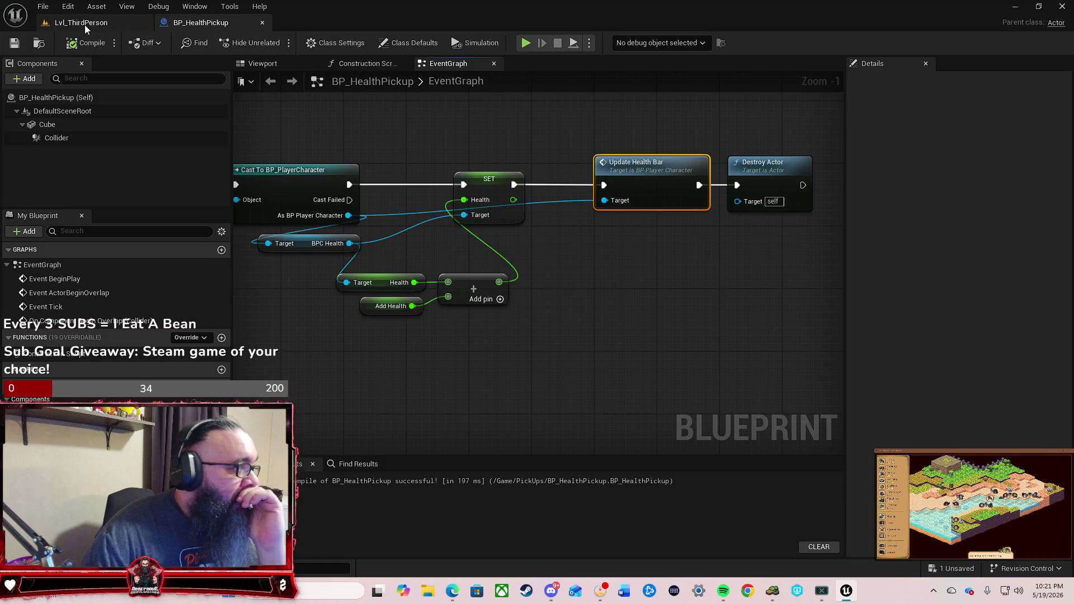
left_click(85, 24)
left_click(277, 42)
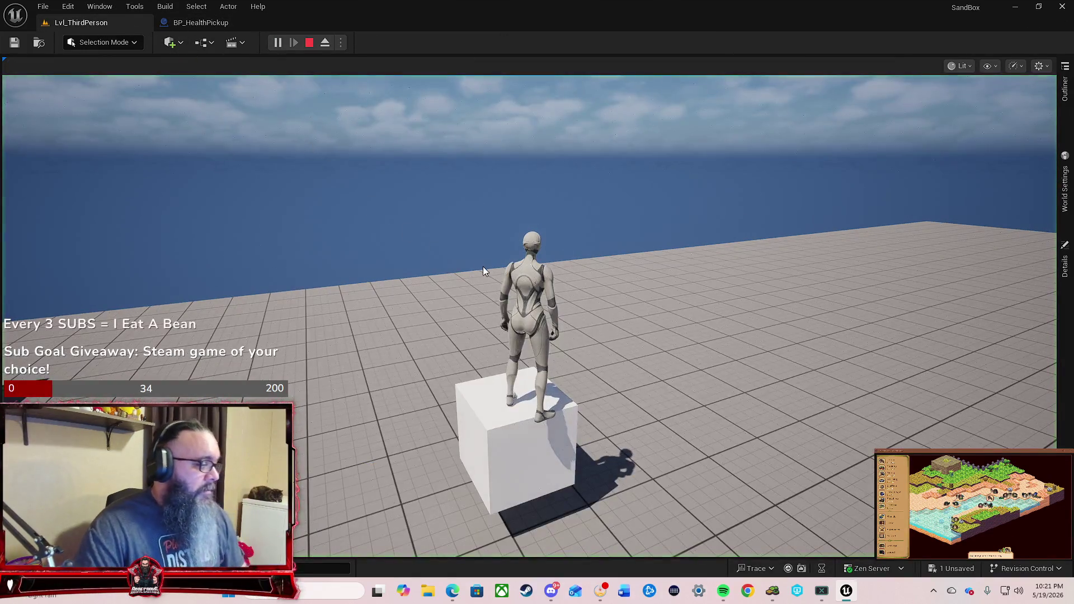
key("w")
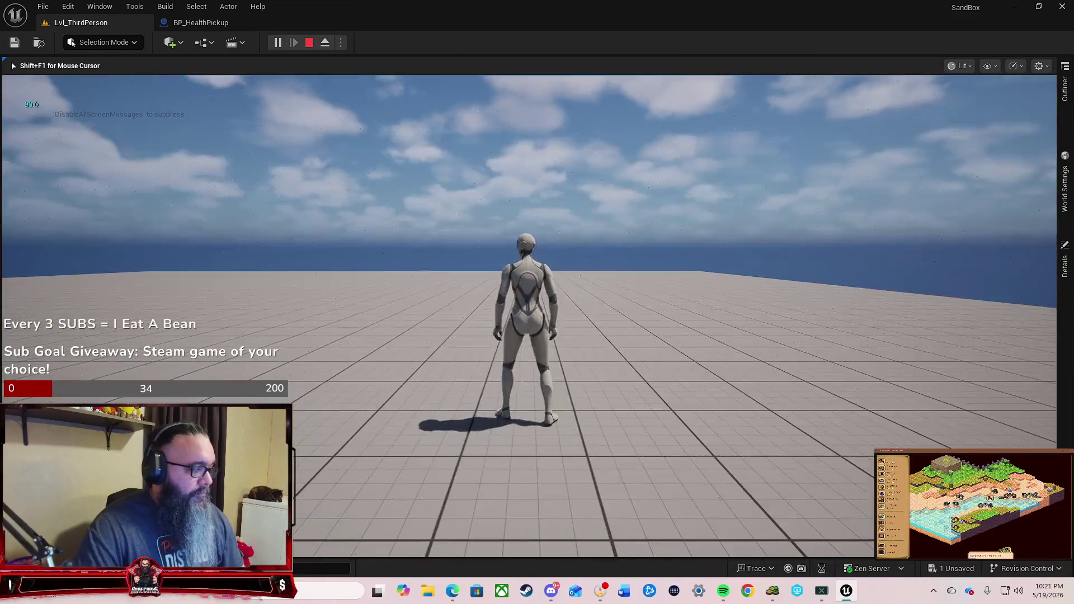
key("w")
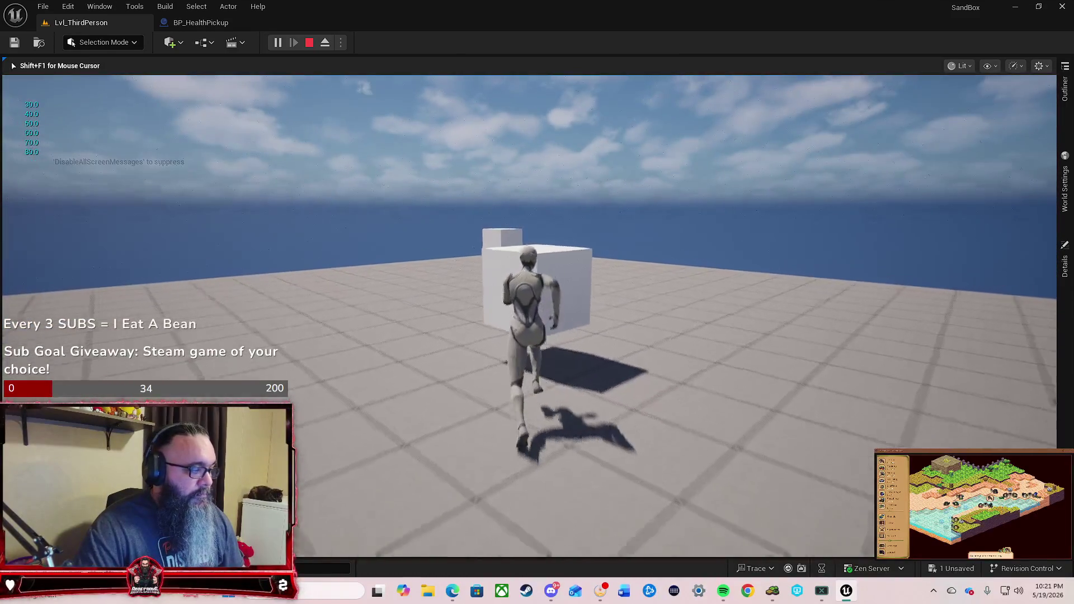
key("w")
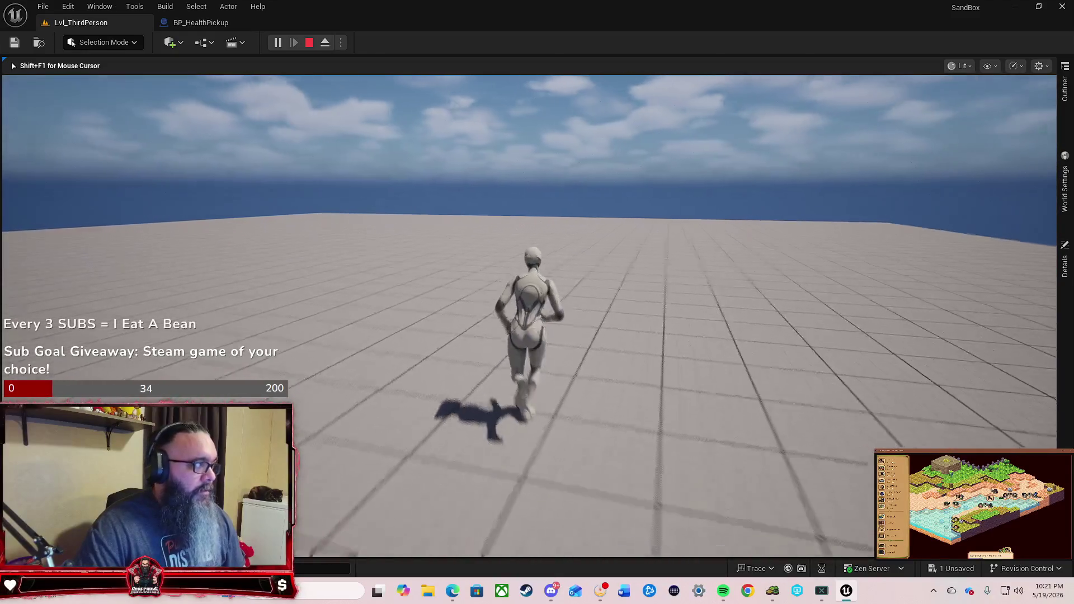
key("w")
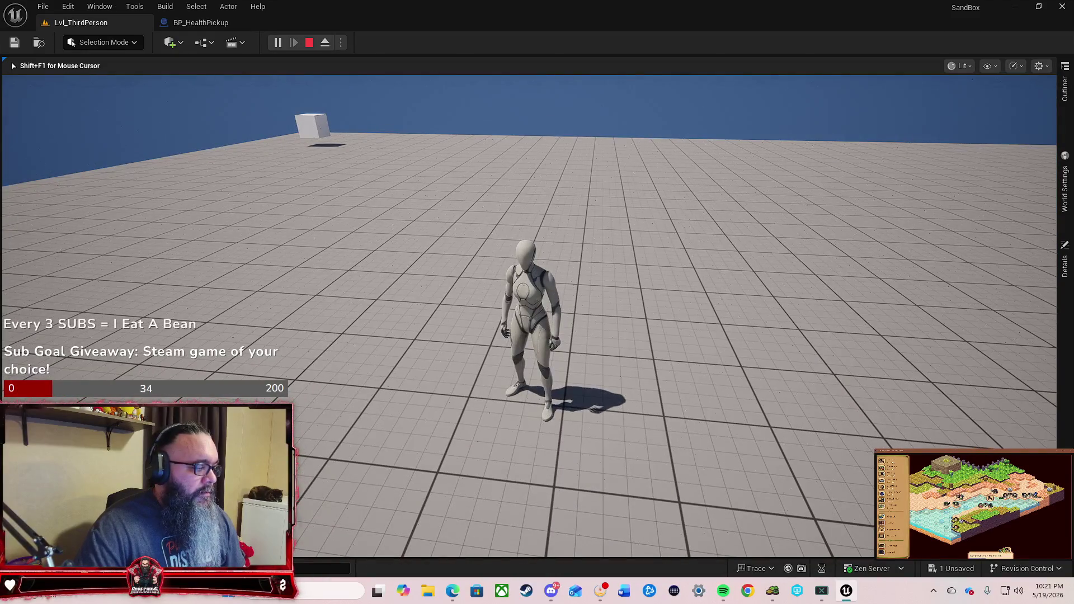
key("w")
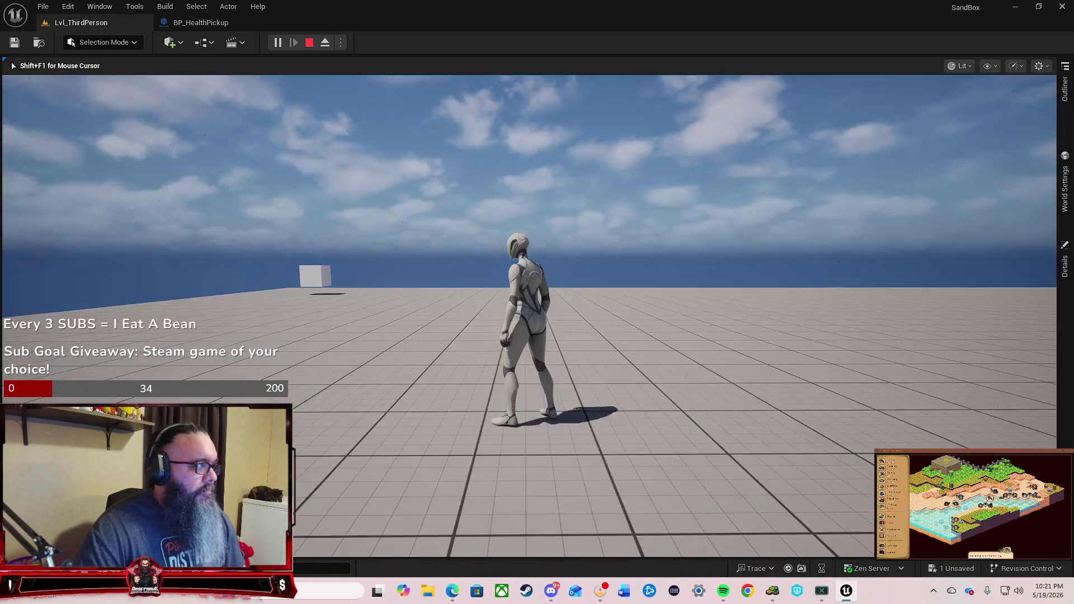
key("Escape")
Step: Fly the camera over the row of pickup cubes and start a Play session
left_click_drag(441, 315, 423, 372)
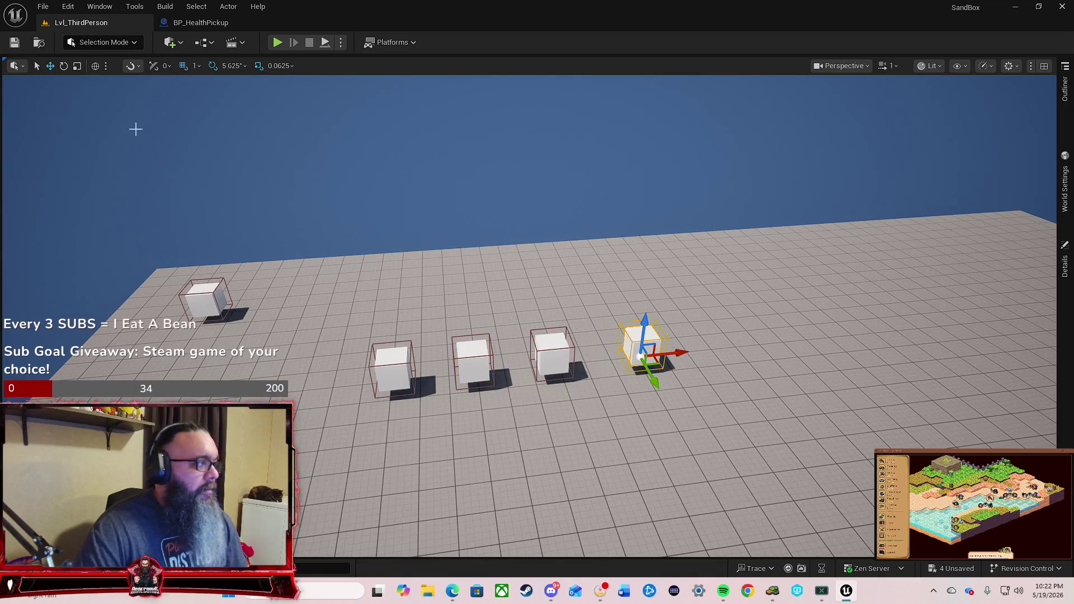
left_click_drag(314, 242, 312, 171)
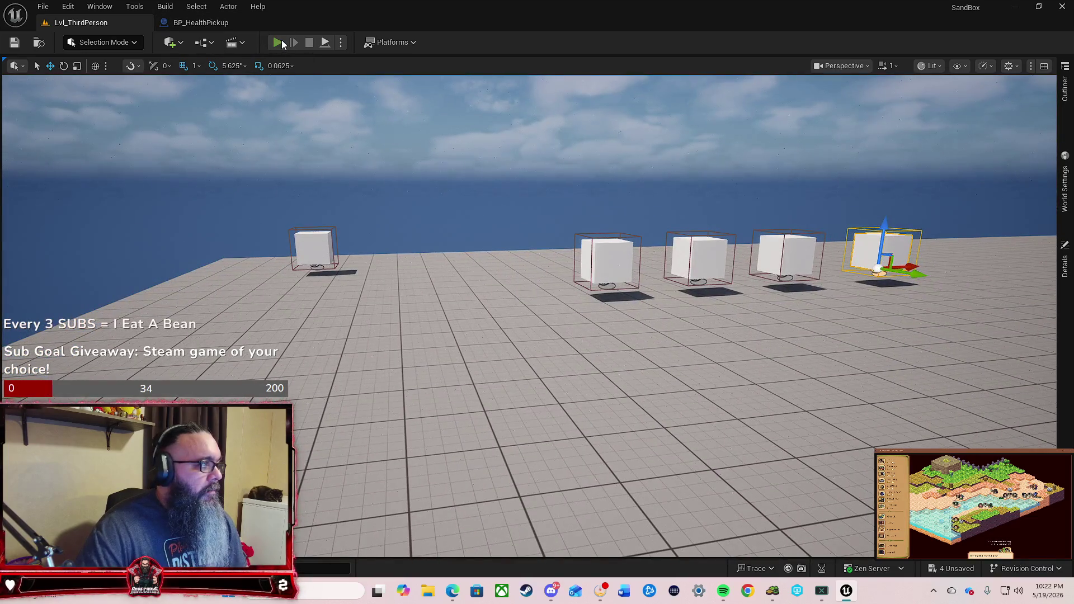
left_click(281, 41)
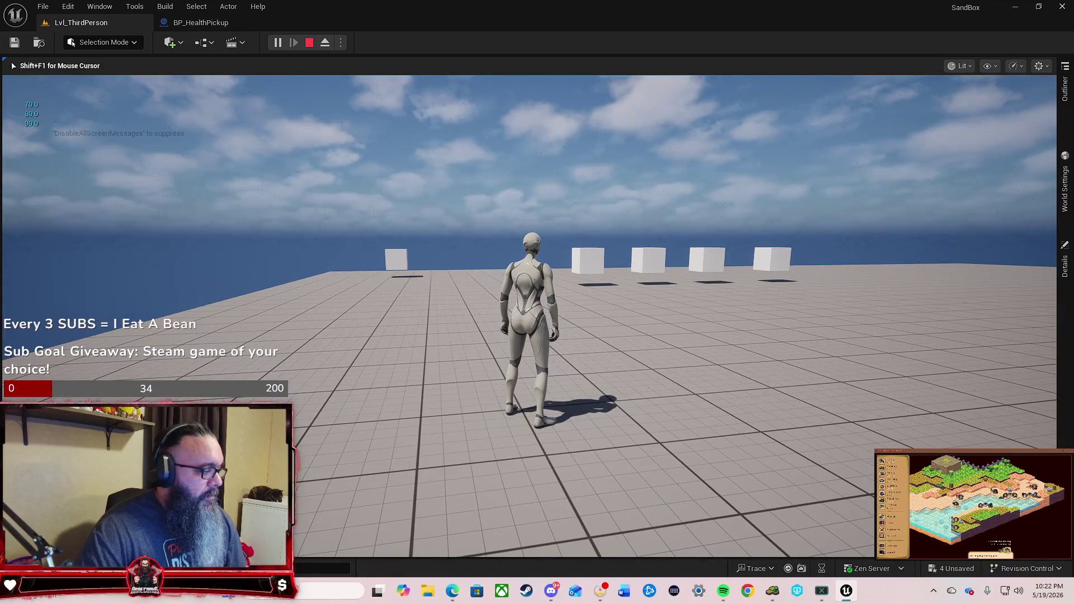
Step: Run the character through the row of pickup cubes, then stop playing
key("w")
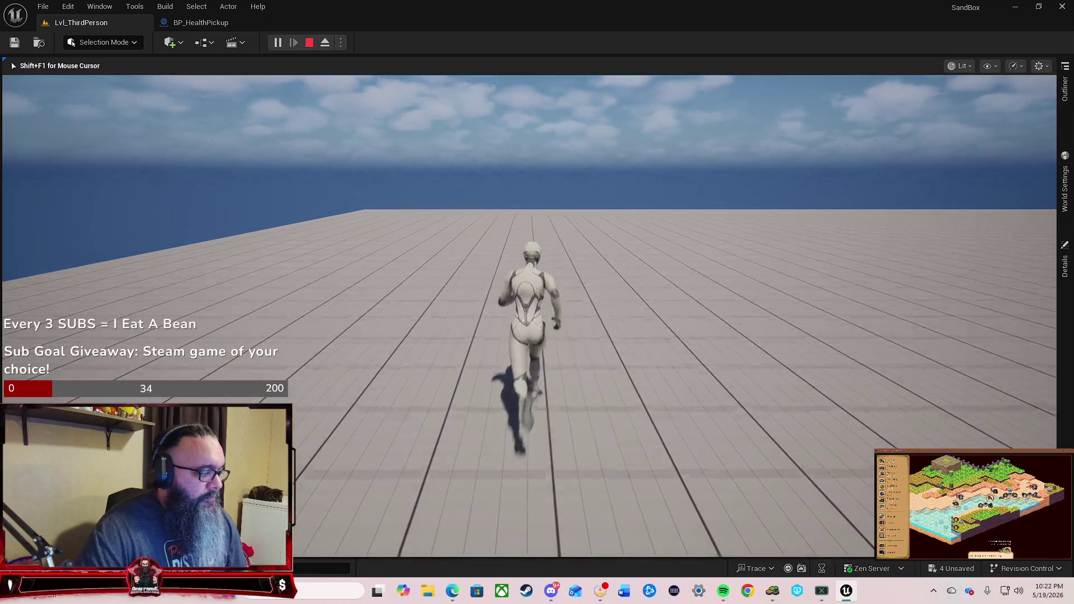
key("Escape")
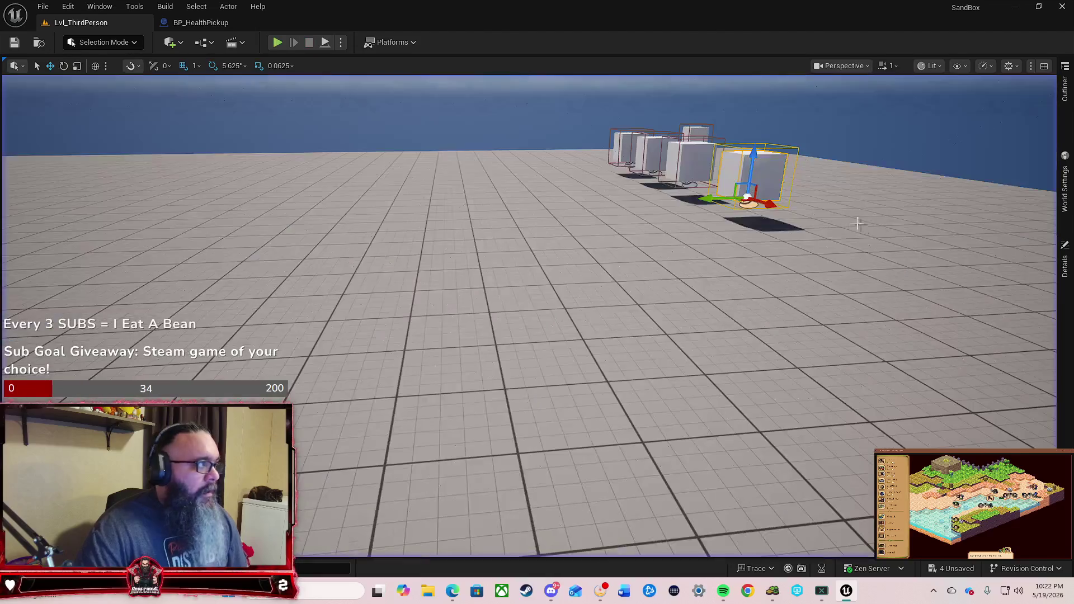
Step: Space out the graph by moving Update Health Bar, Destroy Actor, SET Health and the Health getter right
left_click(213, 22)
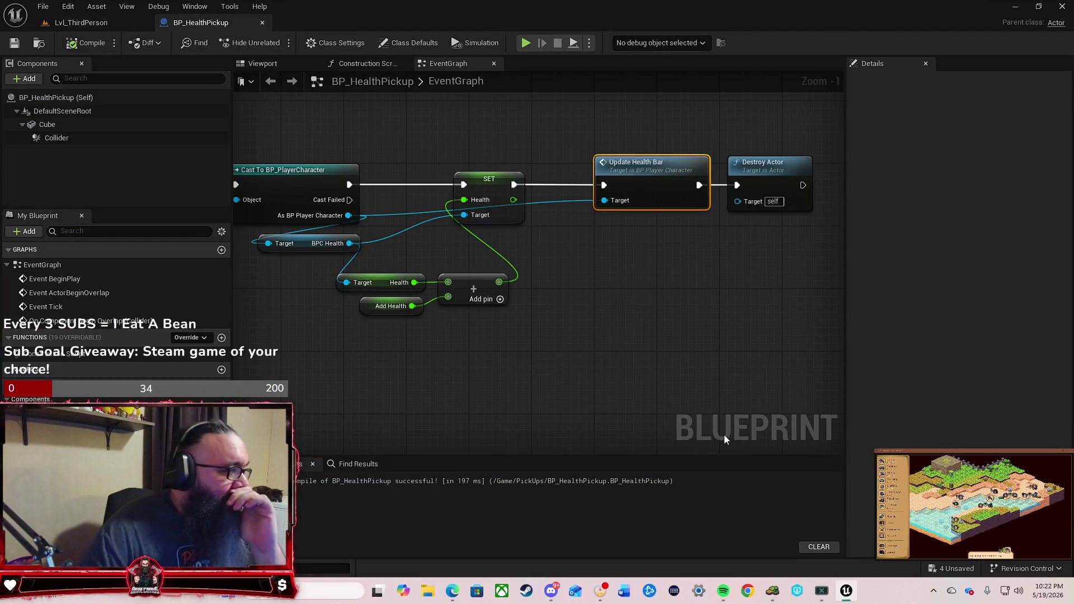
scroll(663, 313, "down", 3)
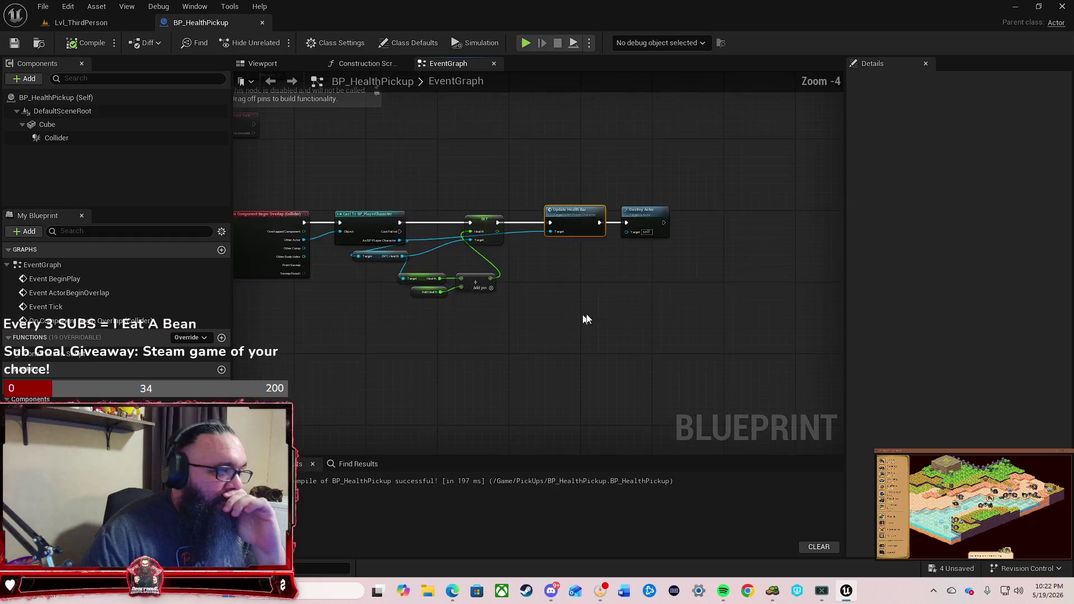
left_click_drag(649, 244, 527, 178)
mouse_move(537, 221)
left_mouse_down()
mouse_move(660, 232)
mouse_move(695, 220)
left_mouse_up()
right_click(528, 269)
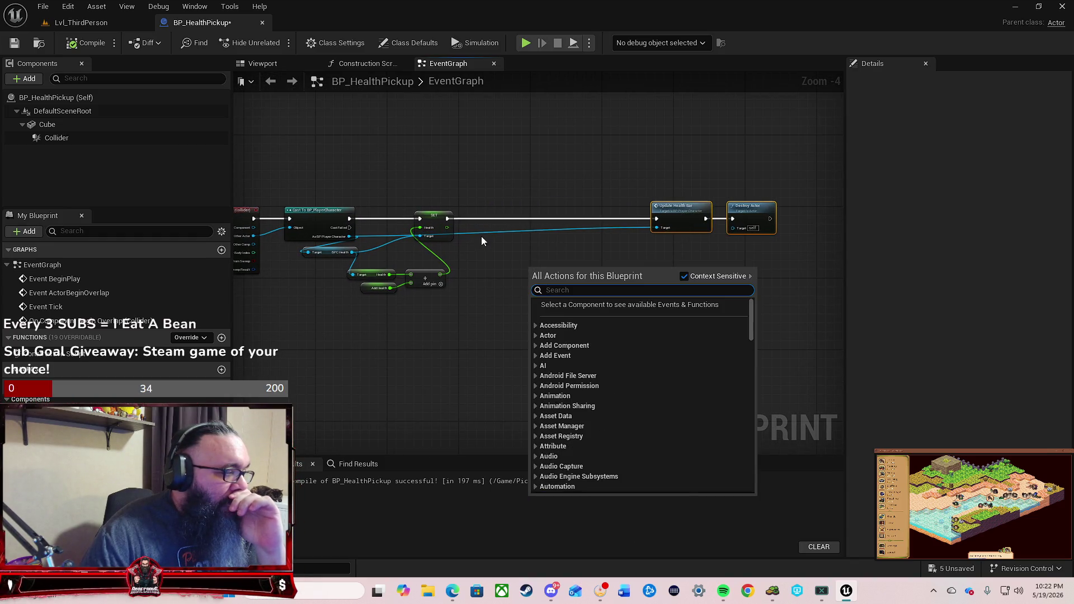
left_click(479, 275)
left_click_drag(442, 229, 596, 219)
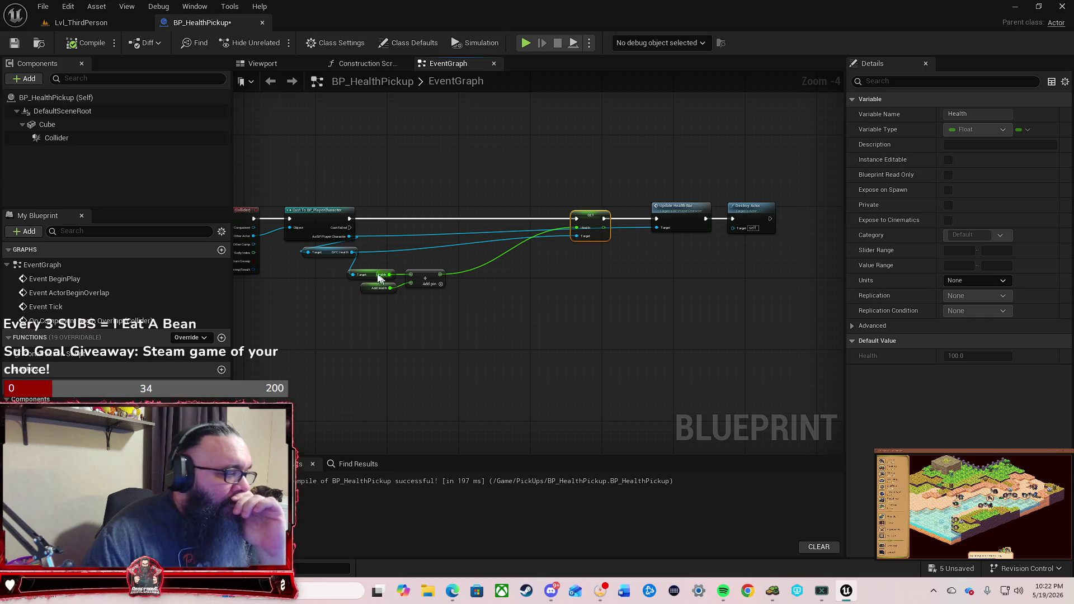
mouse_move(326, 257)
left_mouse_down()
mouse_move(405, 250)
mouse_move(408, 239)
left_mouse_up()
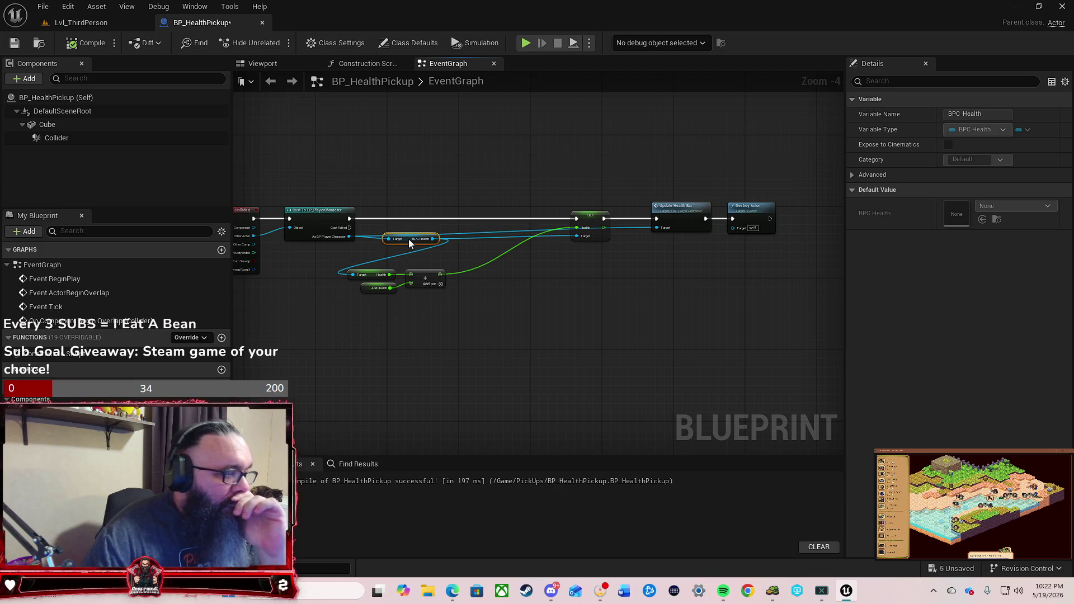
Step: Route the player-reference wire through two reroute points underneath and shift the health-addition nodes right
double_click(523, 234)
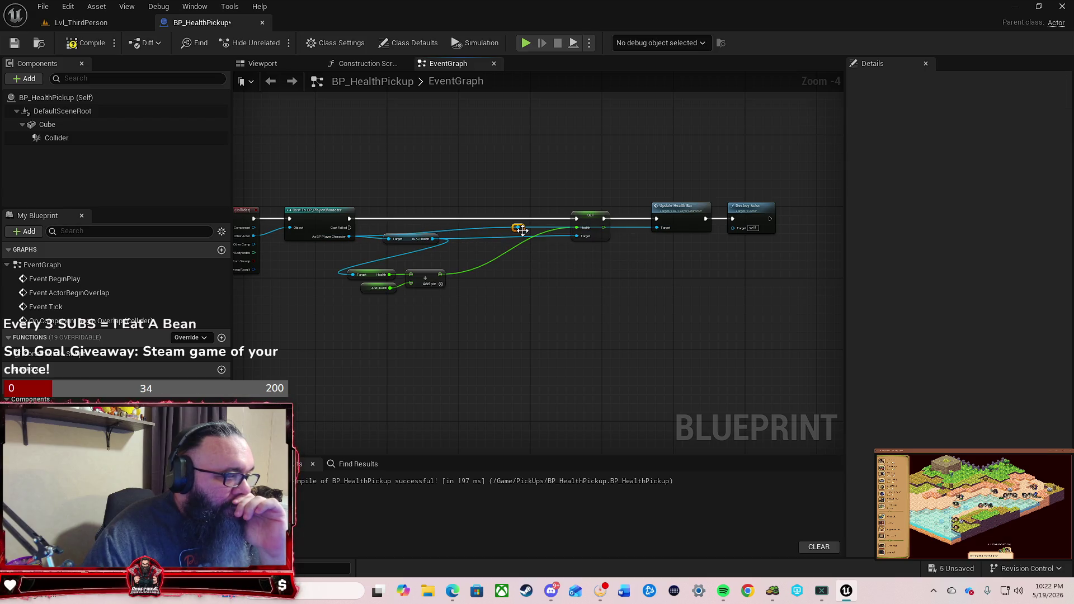
mouse_move(523, 234)
left_mouse_down()
mouse_move(421, 306)
mouse_move(369, 313)
left_mouse_up()
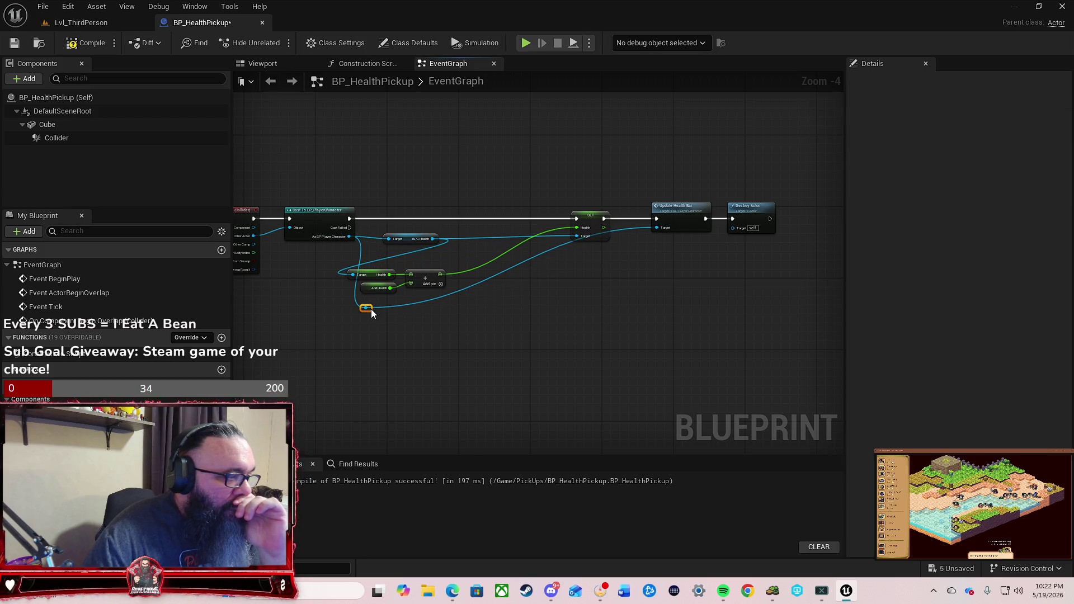
double_click(402, 307)
left_click_drag(403, 306, 645, 312)
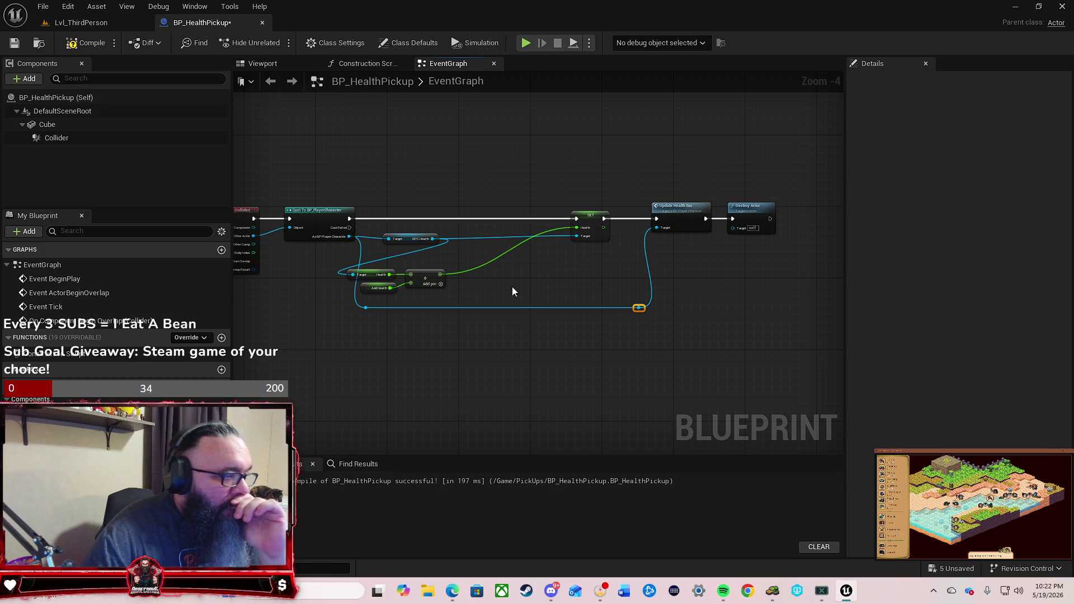
left_click_drag(456, 263, 381, 307)
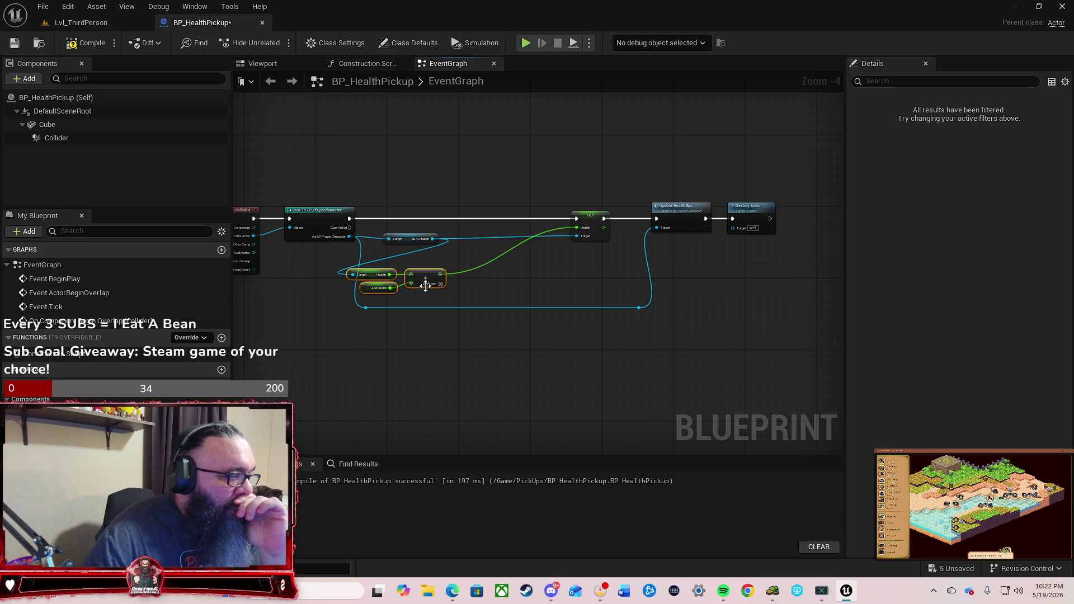
left_click_drag(423, 274, 513, 265)
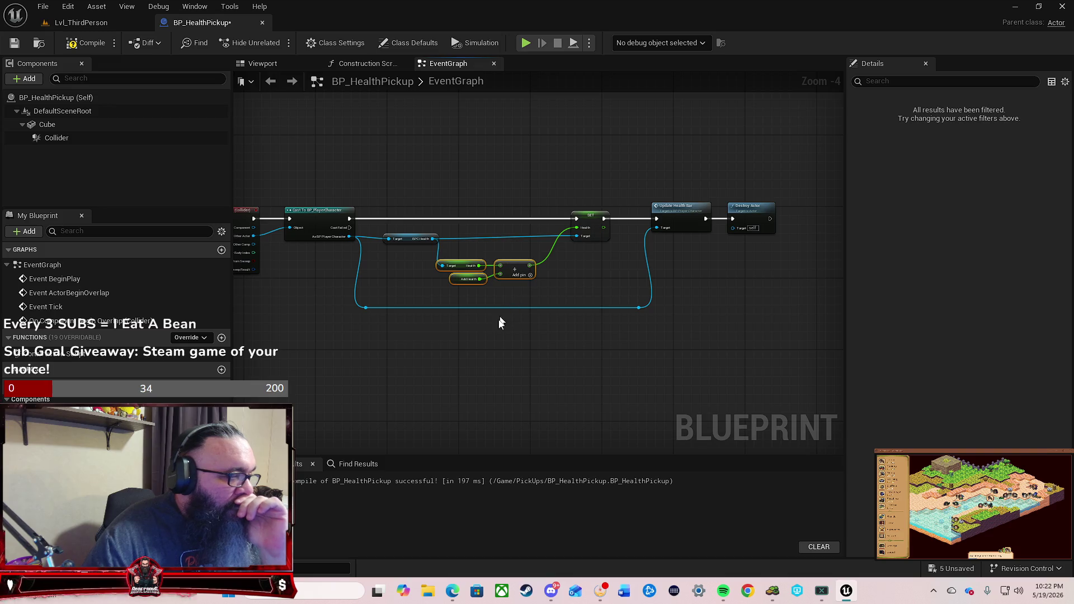
mouse_move(672, 297)
left_mouse_down()
mouse_move(331, 366)
mouse_move(371, 314)
mouse_move(369, 294)
left_mouse_up()
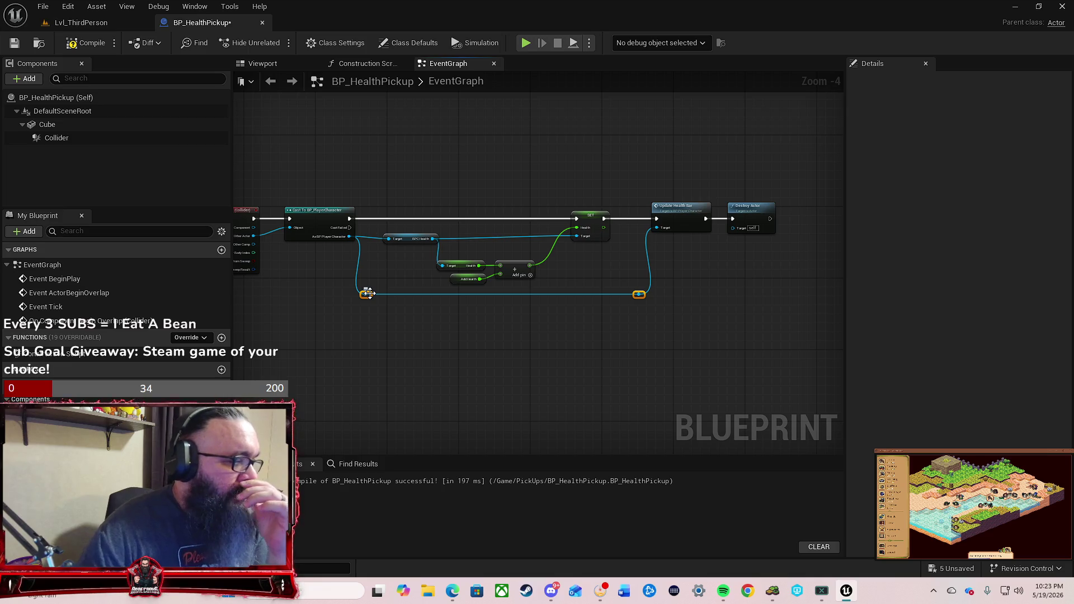
left_click(494, 367)
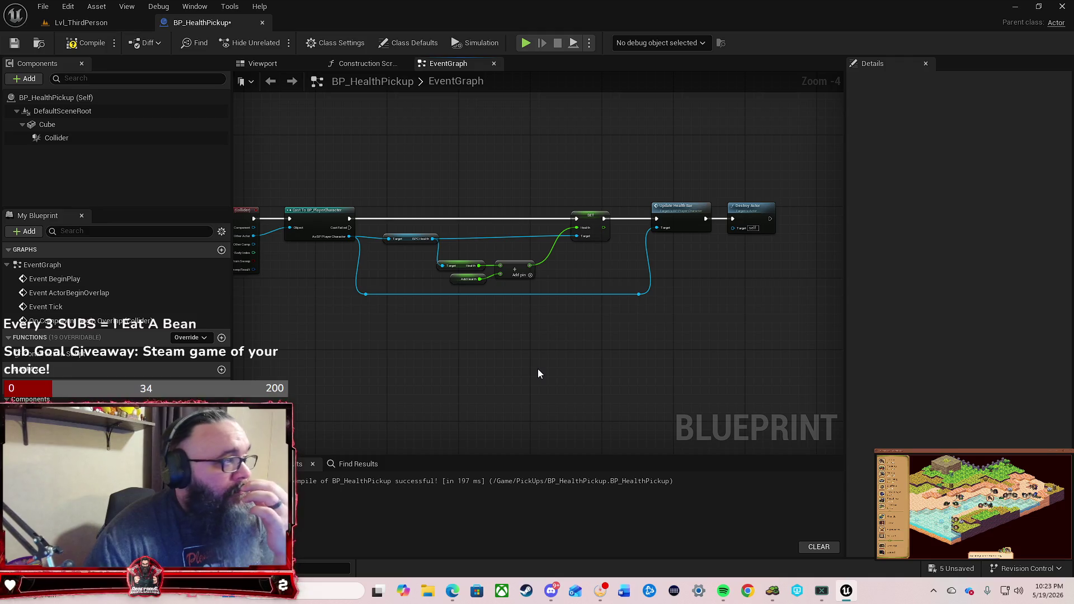
Step: Set the Cube component's Element 0 material to red MI_Cube_03, then compile and save
left_click(84, 44)
left_click(84, 125)
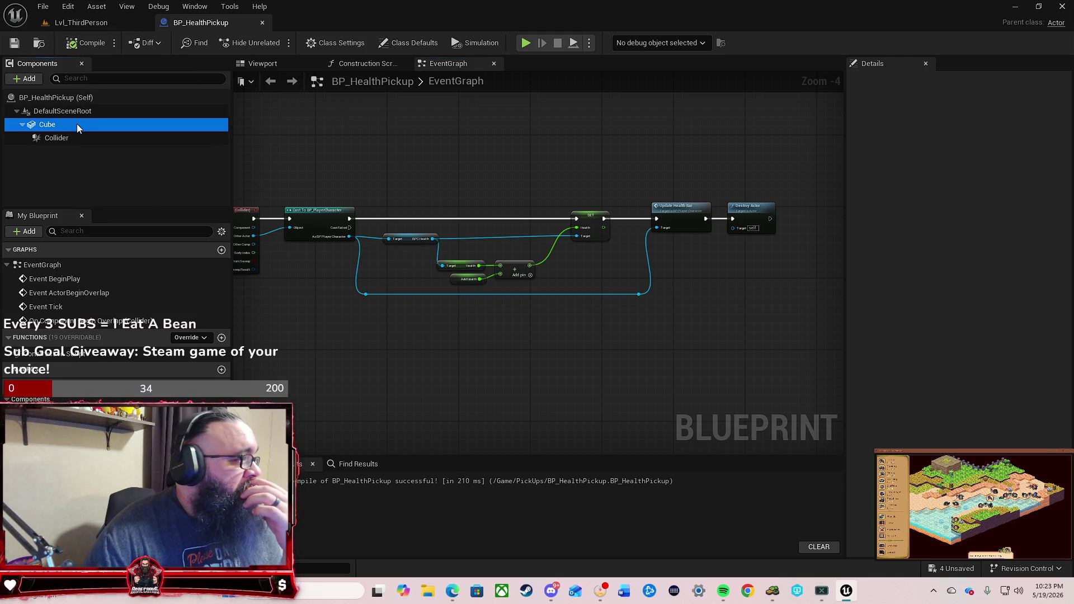
left_click(1006, 343)
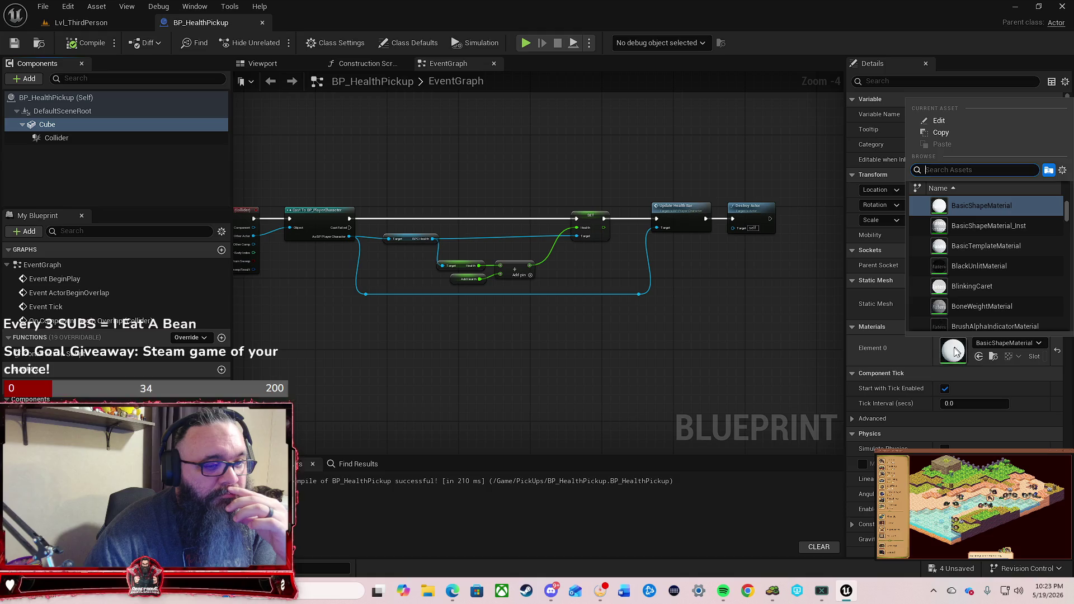
type("red")
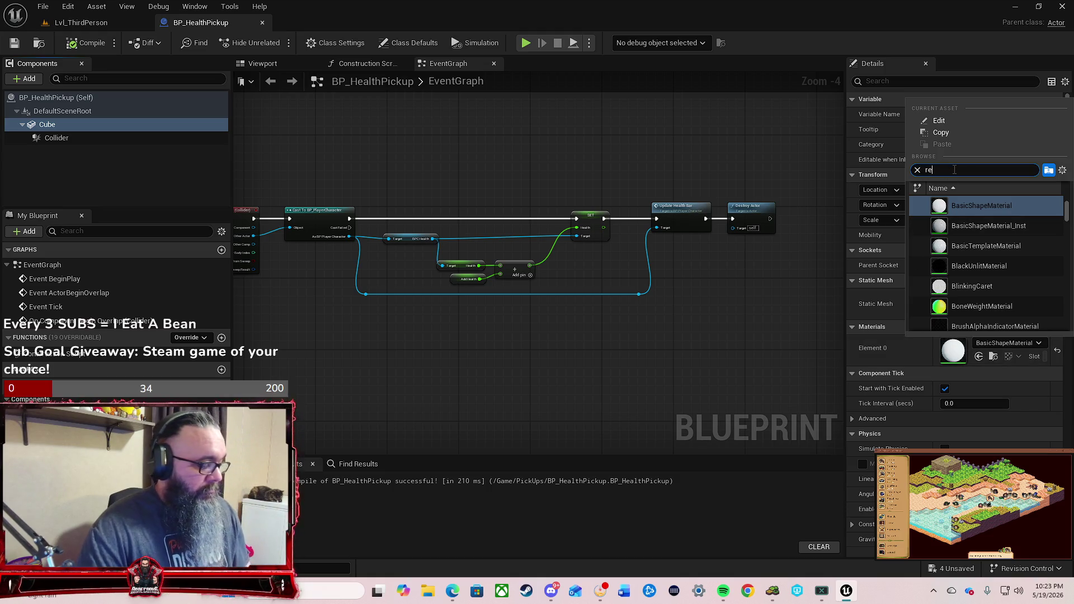
left_click(990, 324)
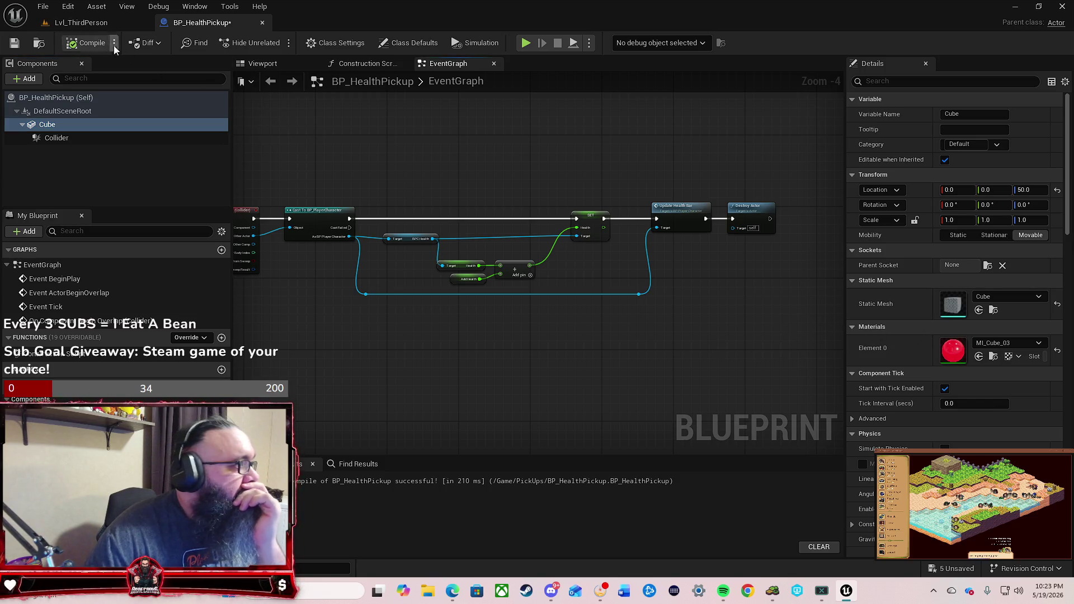
left_click(77, 36)
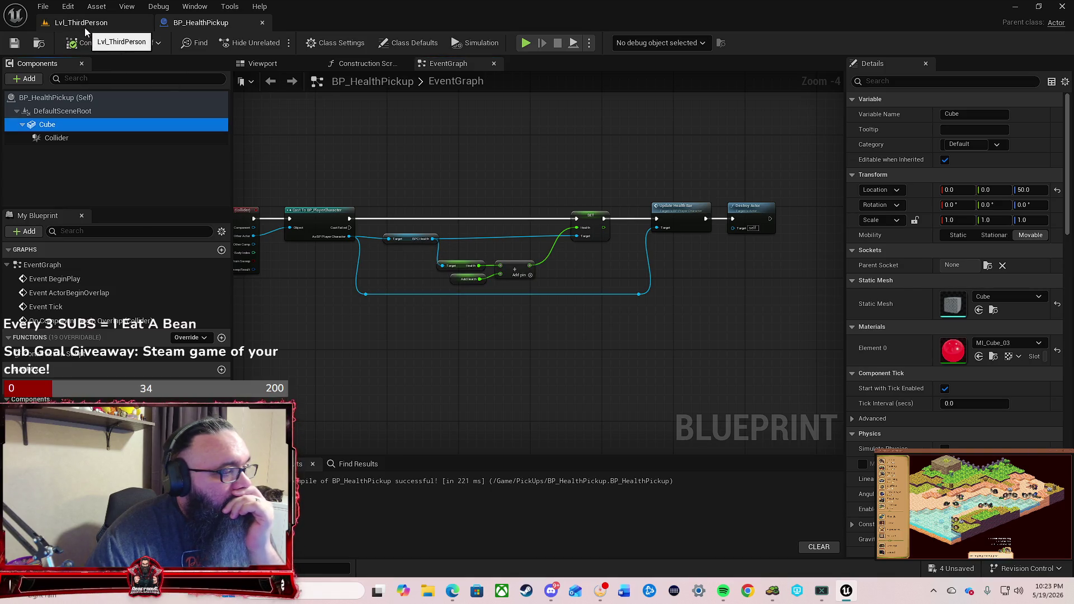
mouse_move(348, 347)
left_mouse_down()
mouse_move(543, 318)
mouse_move(535, 334)
mouse_move(559, 331)
mouse_move(518, 332)
mouse_move(586, 318)
left_mouse_up()
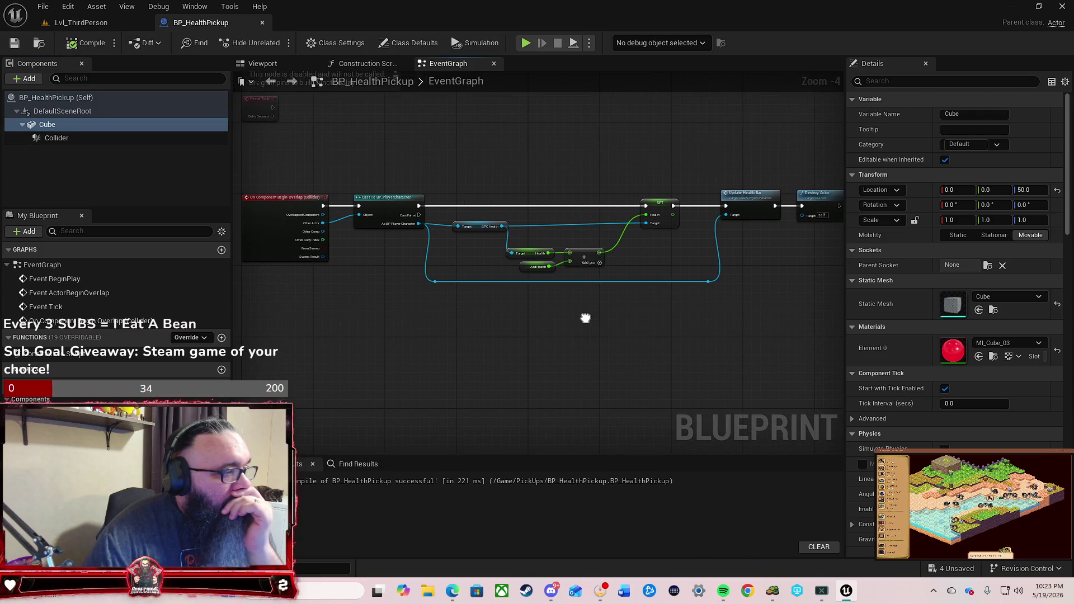
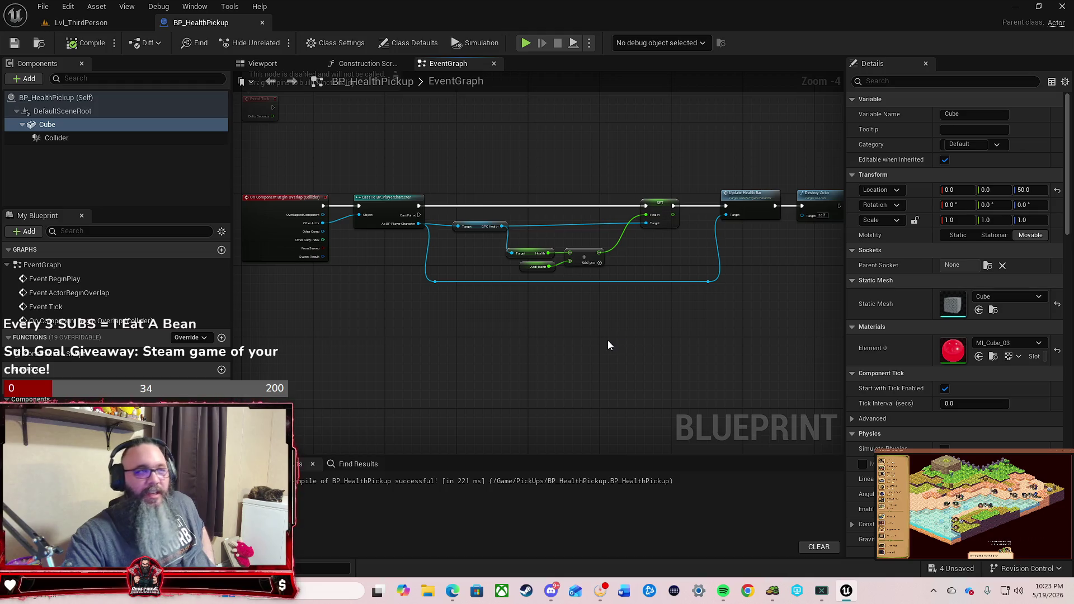
Step: Zoom around the BP_HealthPickup Event Graph, then switch to the Lvl_ThirdPerson level tab
scroll(589, 350, "down", 1)
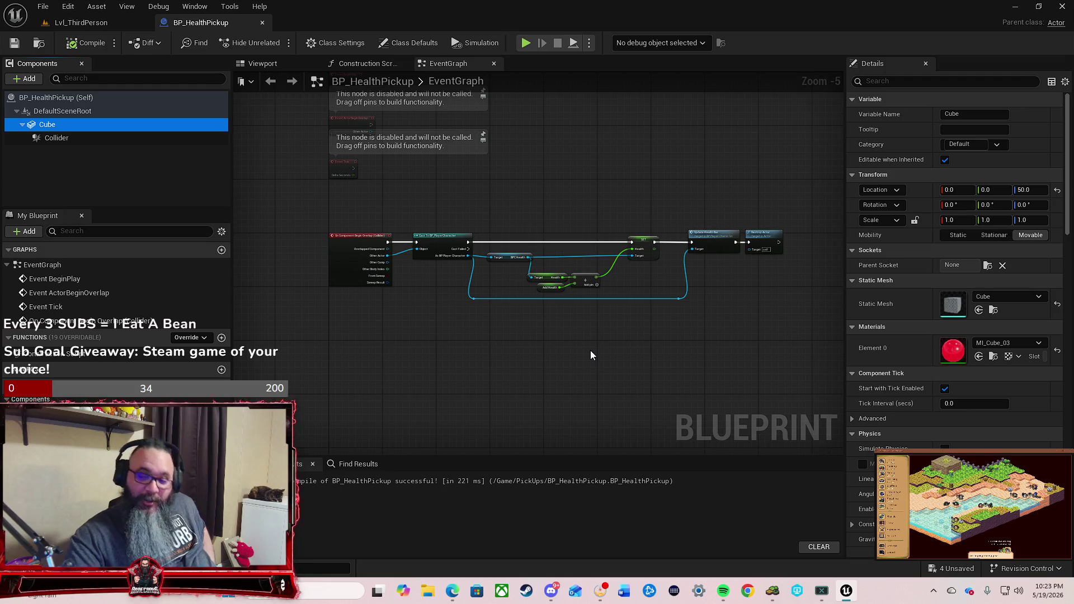
scroll(576, 325, "up", 1)
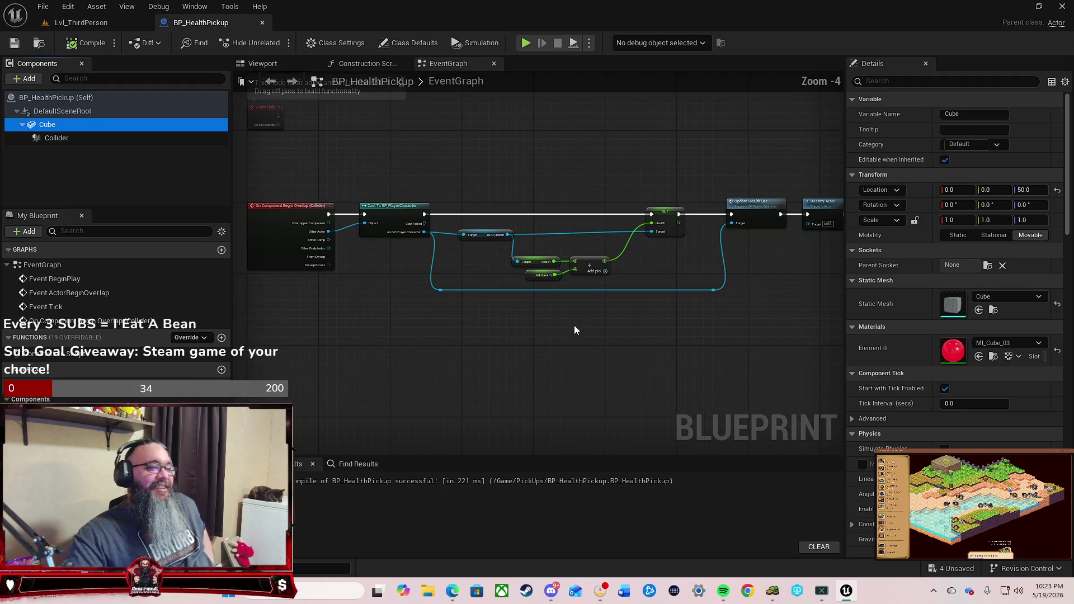
scroll(707, 359, "down", 1)
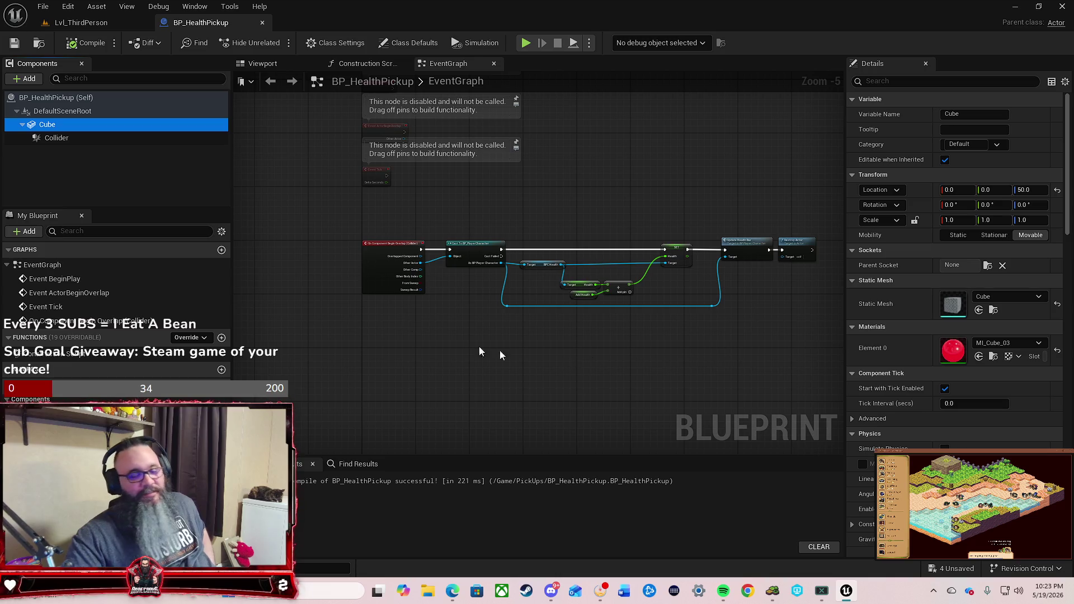
left_click(92, 26)
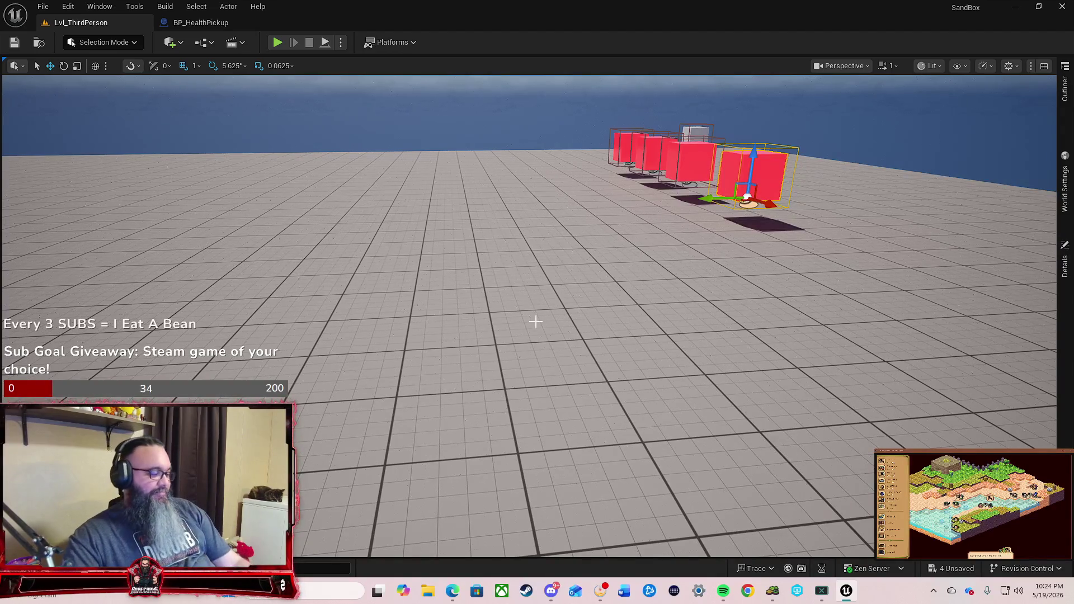
mouse_move(537, 319)
left_mouse_down()
mouse_move(537, 280)
mouse_move(537, 324)
mouse_move(391, 237)
left_mouse_up()
left_click(194, 23)
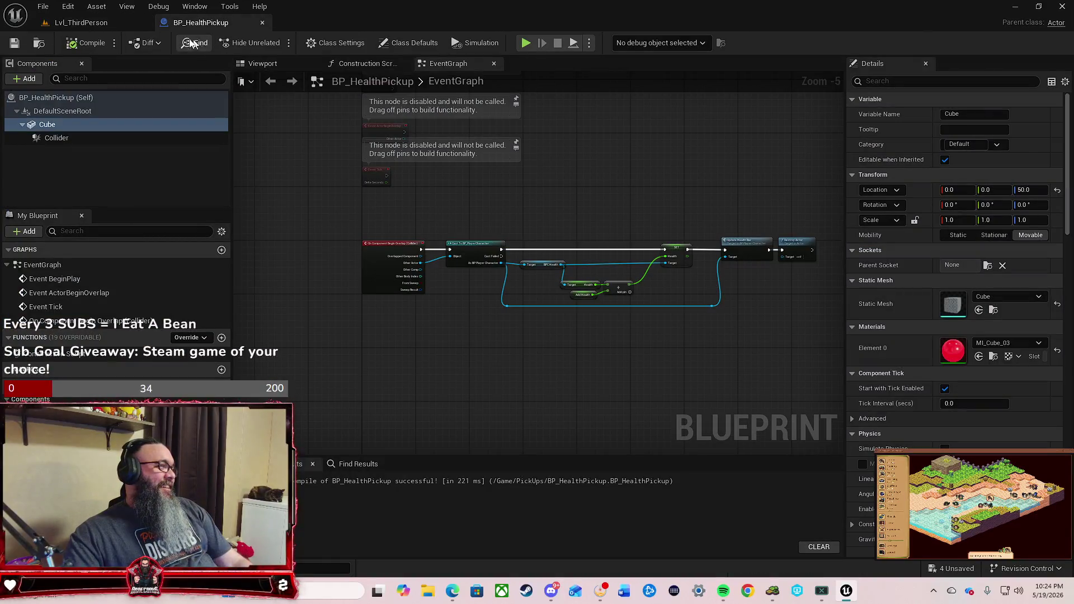
left_click(78, 22)
key("alt+p")
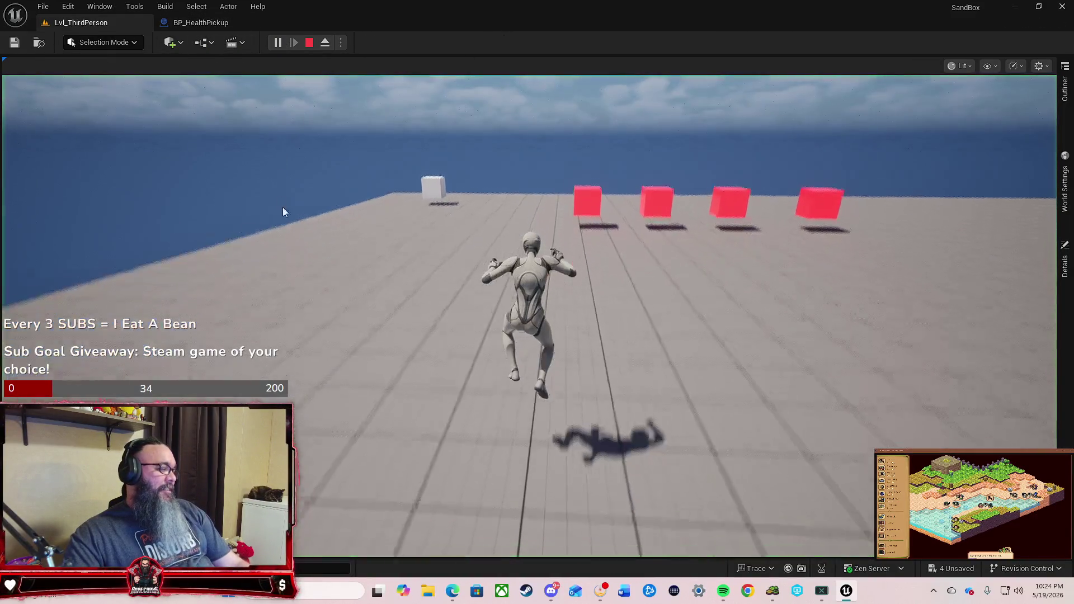
key("w")
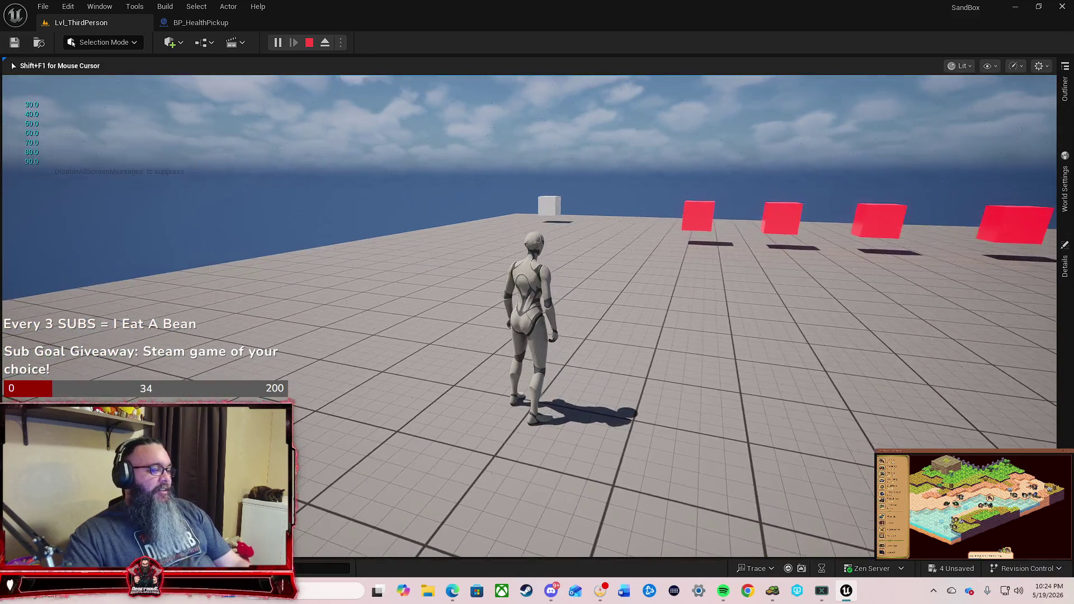
mouse_move(538, 302)
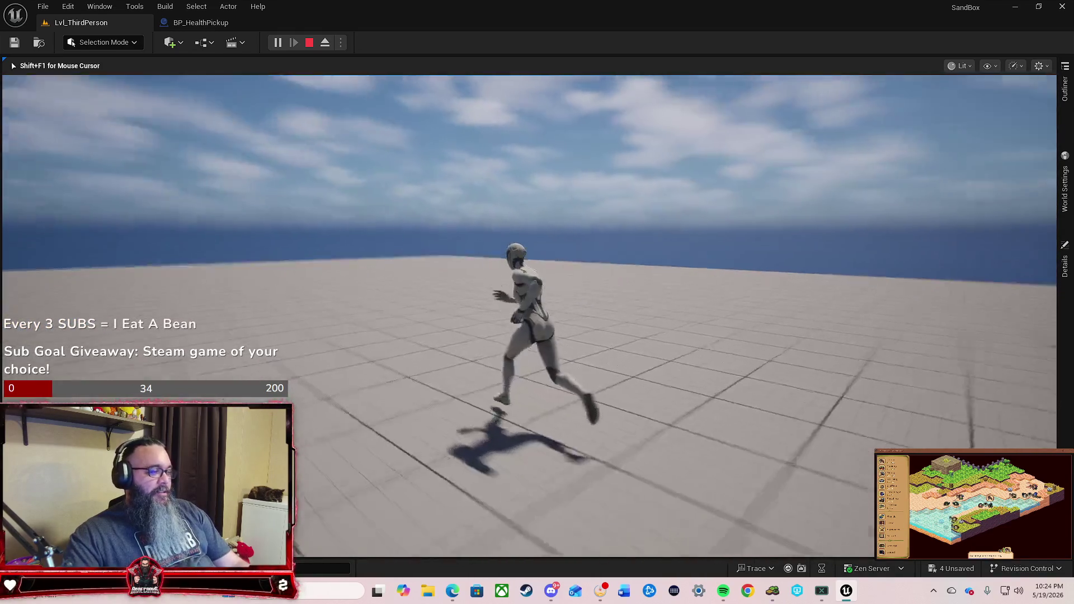
key("Escape")
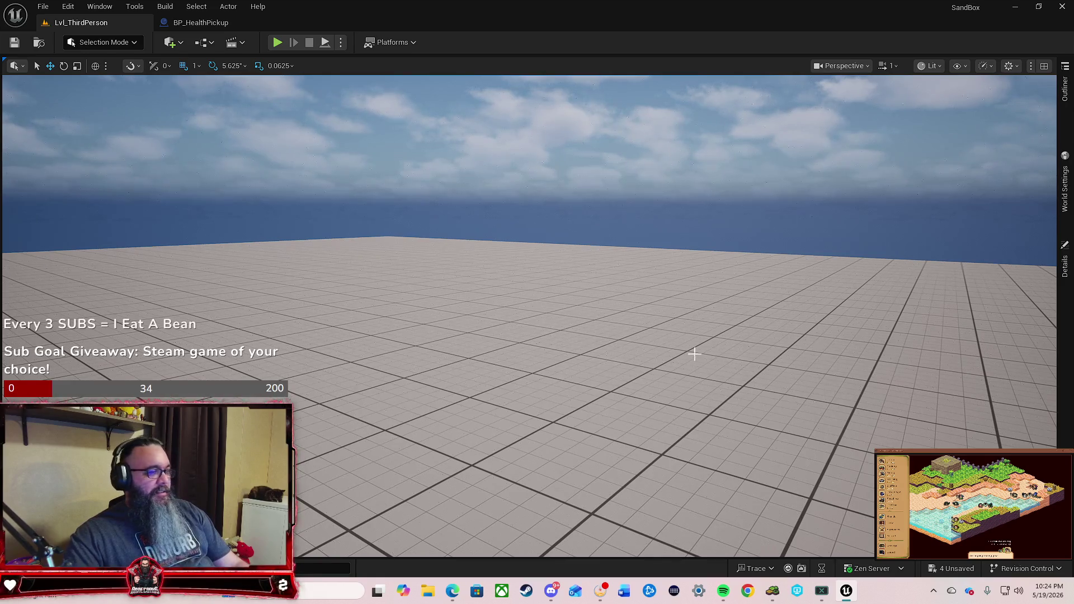
key("f")
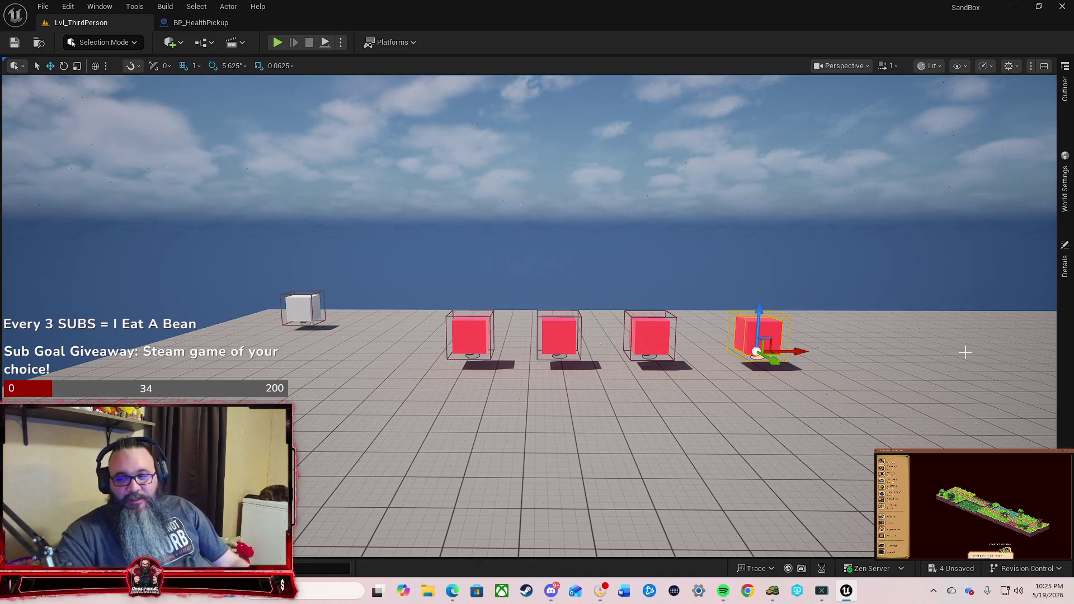
mouse_move(865, 402)
left_mouse_down()
mouse_move(871, 394)
mouse_move(750, 391)
mouse_move(863, 402)
left_mouse_up()
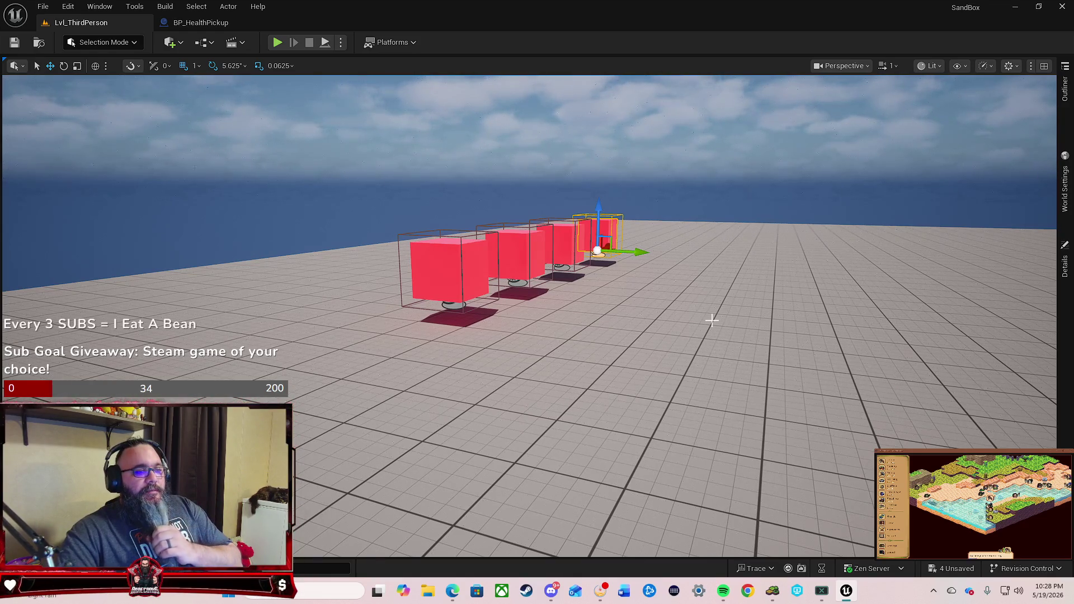
mouse_move(711, 320)
left_mouse_down()
mouse_move(828, 316)
mouse_move(822, 269)
mouse_move(712, 320)
left_mouse_up()
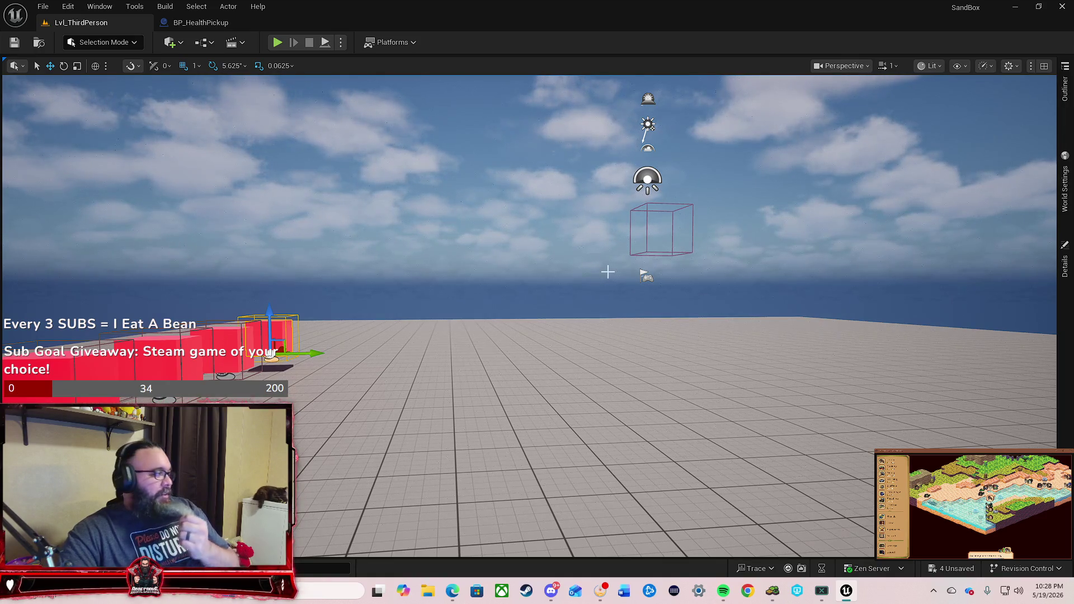
Step: Open the Fab marketplace from the Window menu and view the shopping cart
left_click(100, 6)
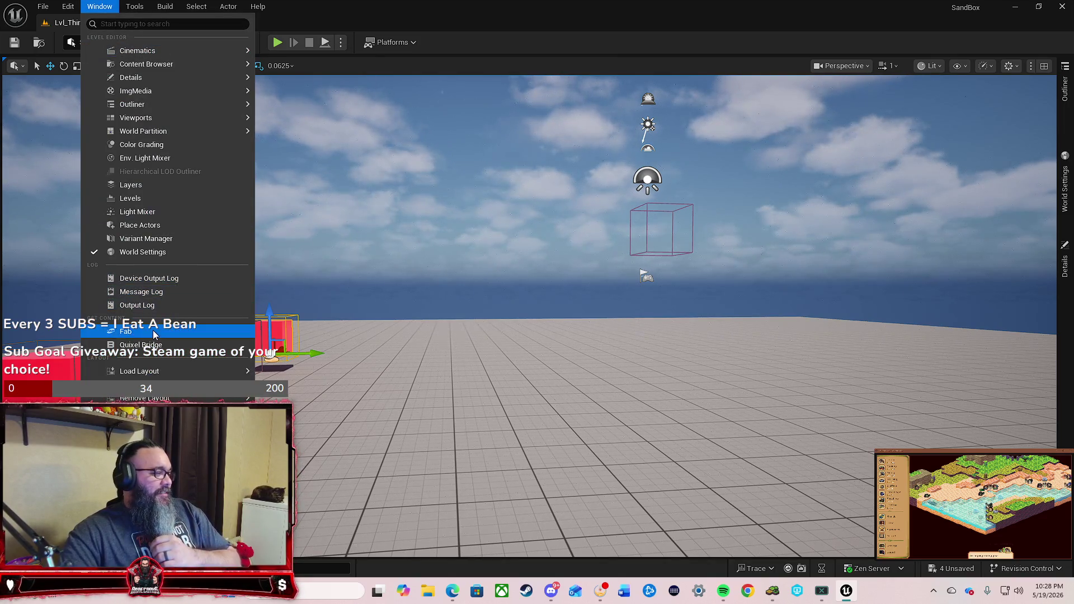
left_click(128, 332)
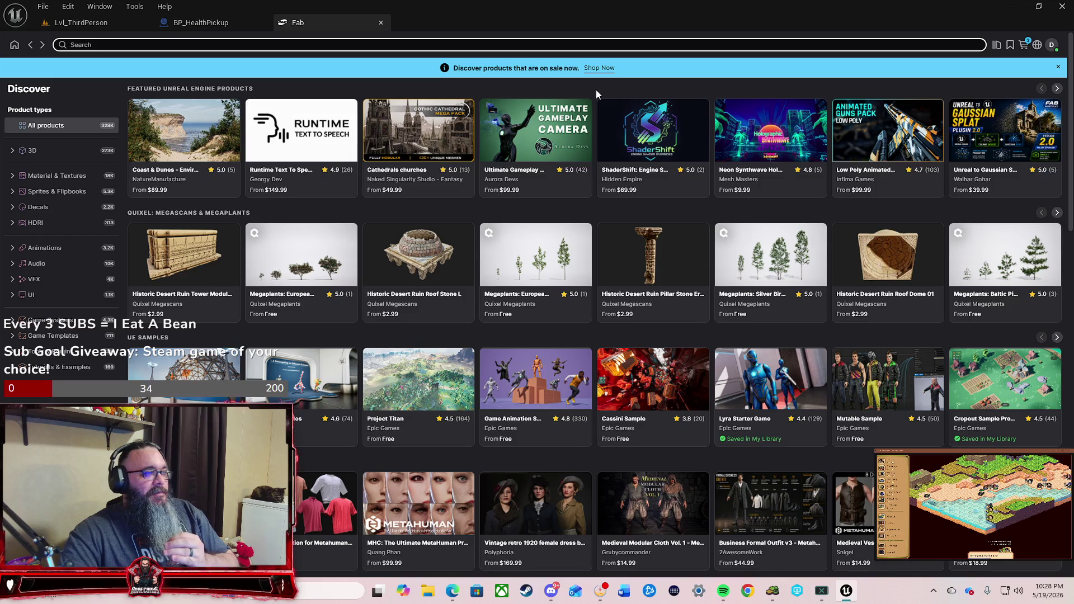
left_click(1024, 46)
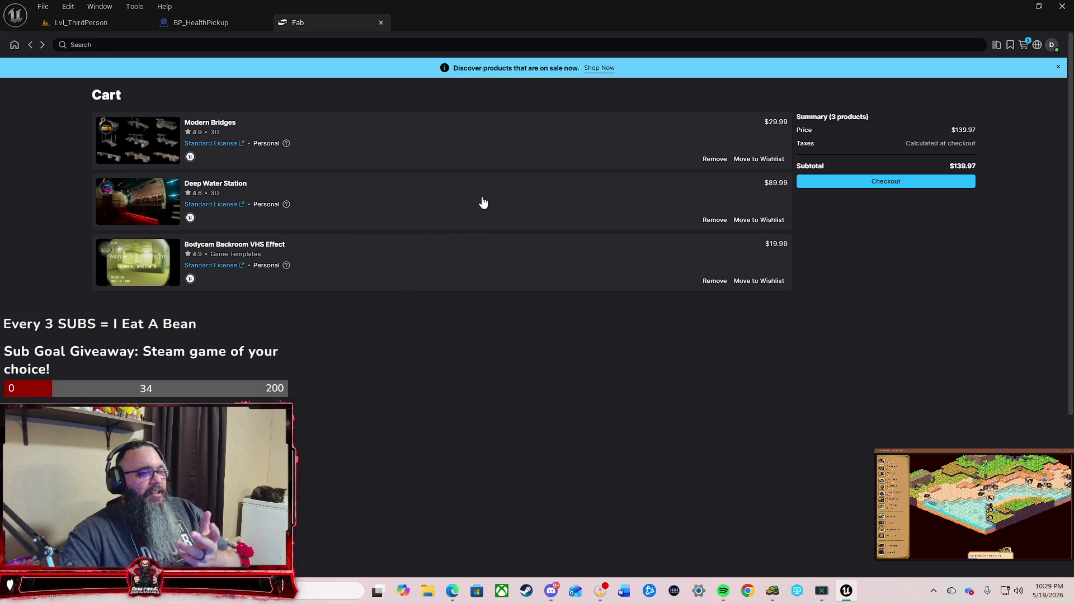
Step: Check the license options for Bodycam Backroom VHS Effect, then return to the cart
left_click(619, 262)
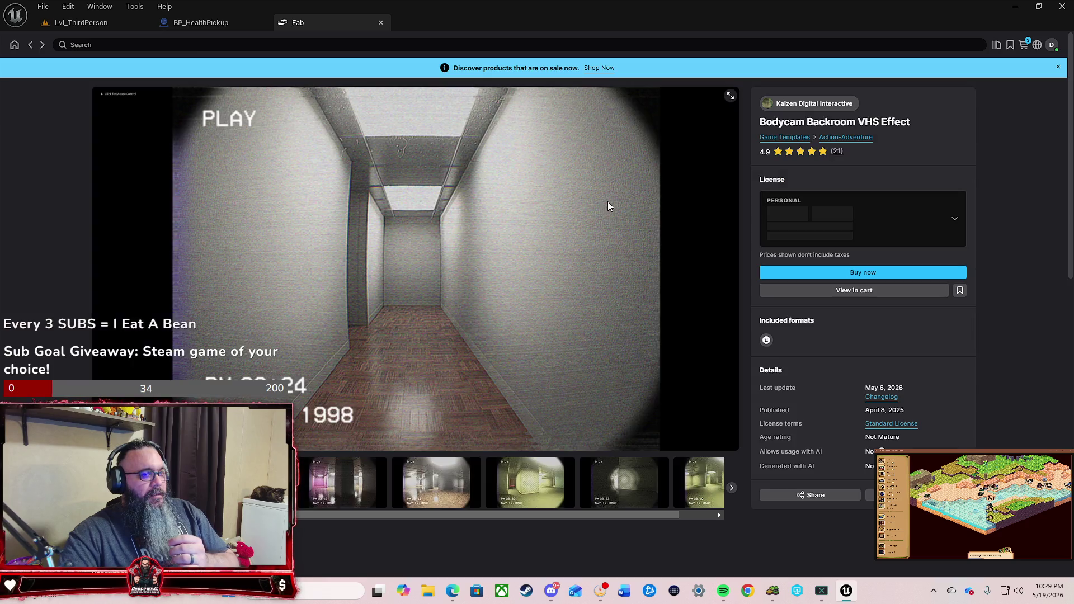
left_click(885, 213)
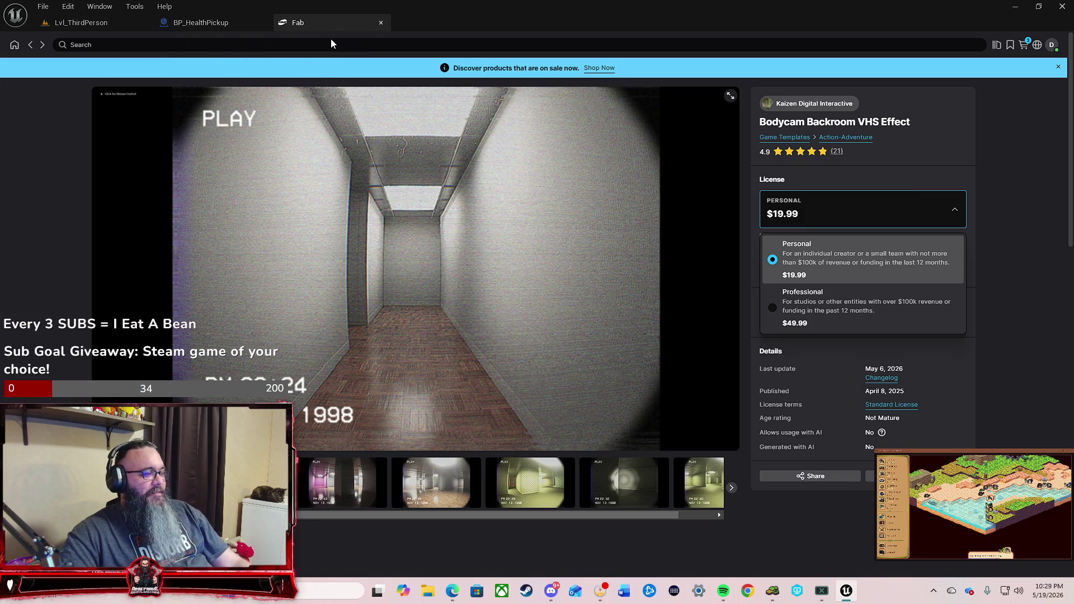
left_click(1023, 46)
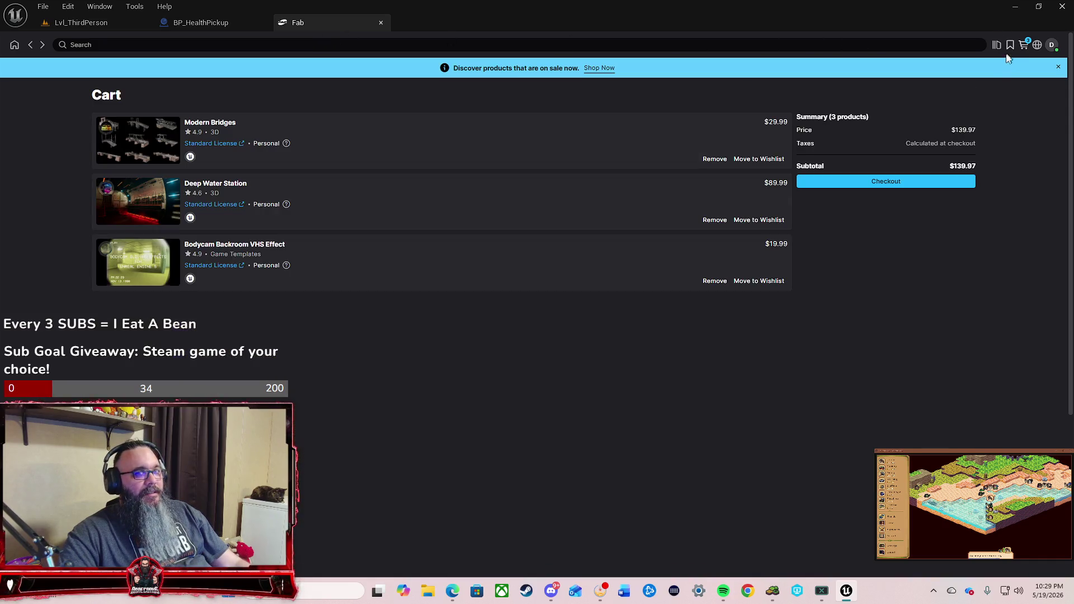
Step: Remove Modern Bridges, Deep Water Station and Bodycam Backroom VHS Effect from the cart
left_click(720, 162)
left_click(711, 160)
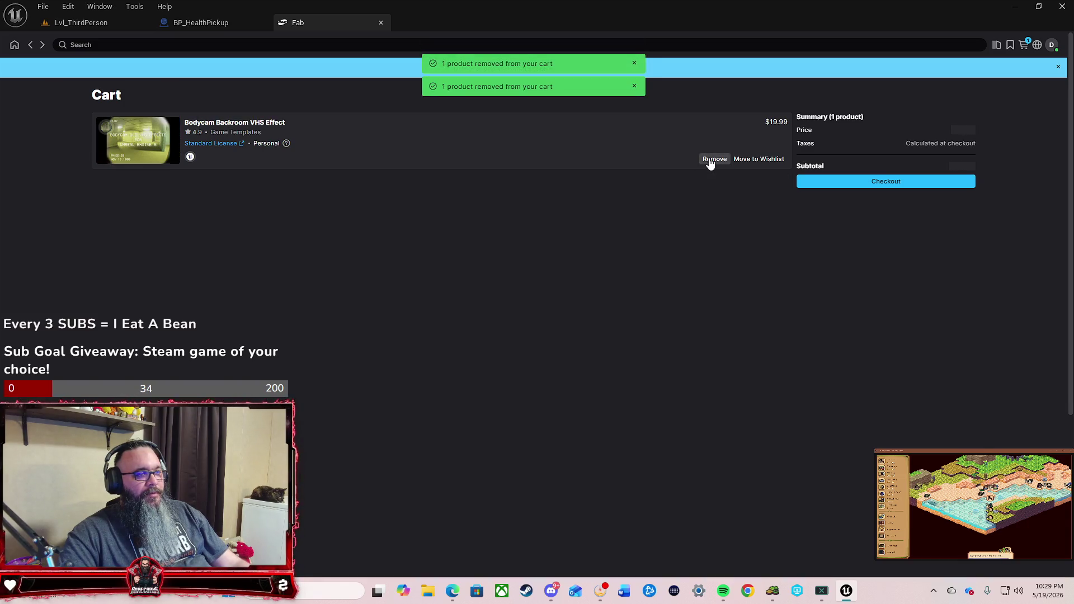
left_click(710, 161)
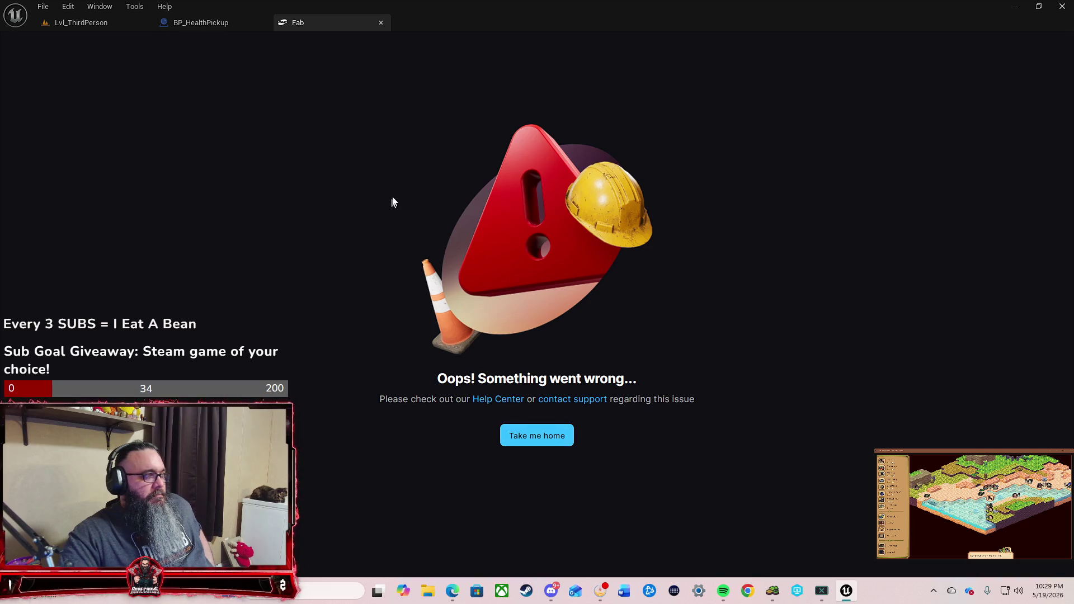
Step: Close the errored Fab tab and reopen Fab via Window from the Lvl_ThirdPerson level
left_click(382, 22)
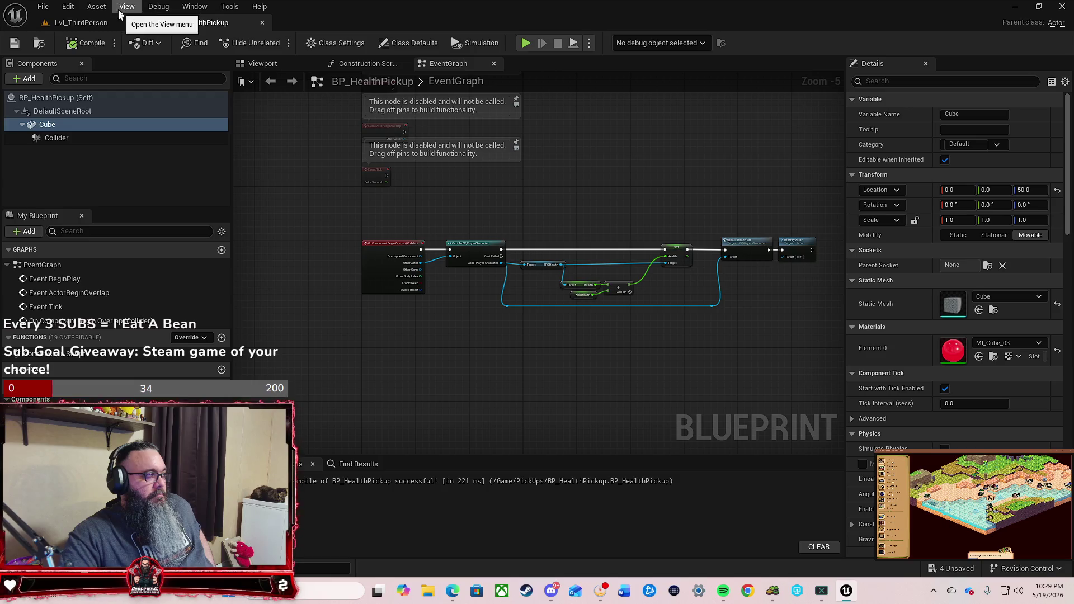
left_click(104, 21)
left_click(99, 6)
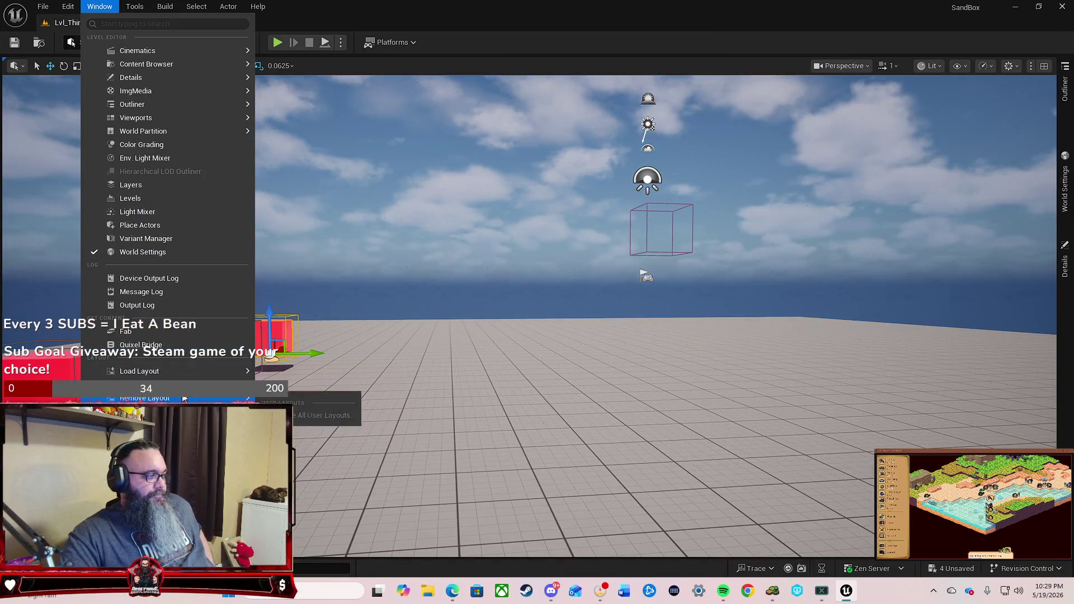
left_click(173, 333)
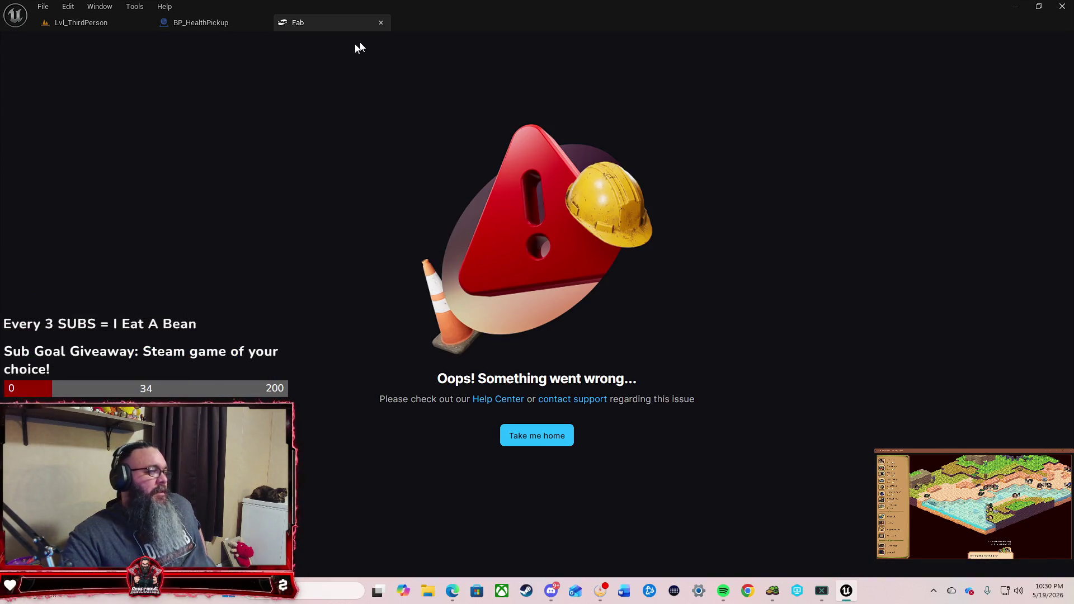
Step: Close the still-broken Fab page and reopen Fab once more from the Lvl_ThirdPerson Window menu
left_click(381, 24)
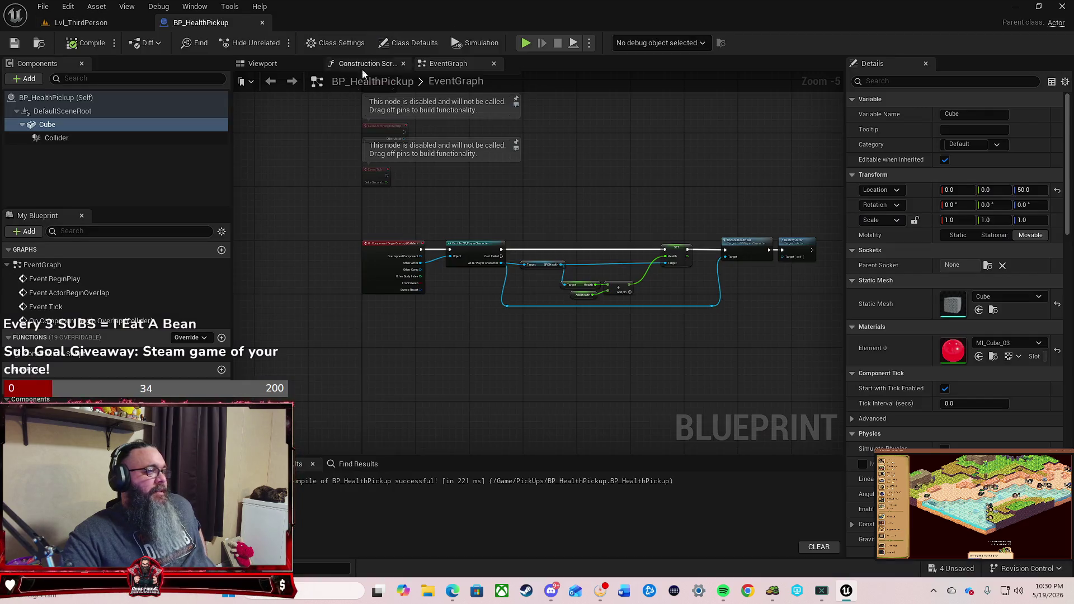
left_click(73, 23)
left_click(100, 6)
mouse_move(216, 56)
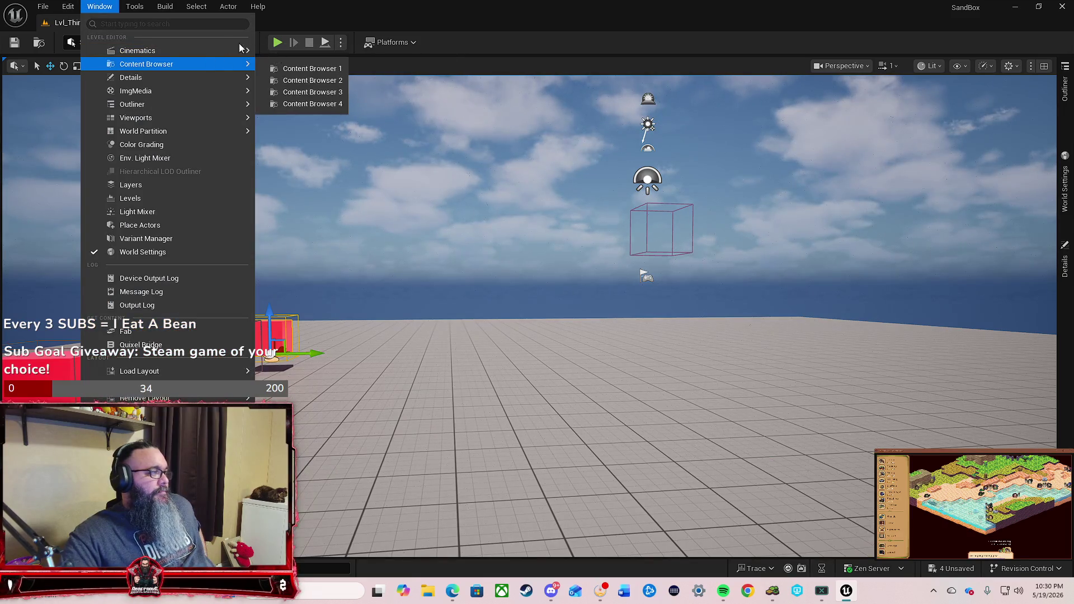
left_click(141, 332)
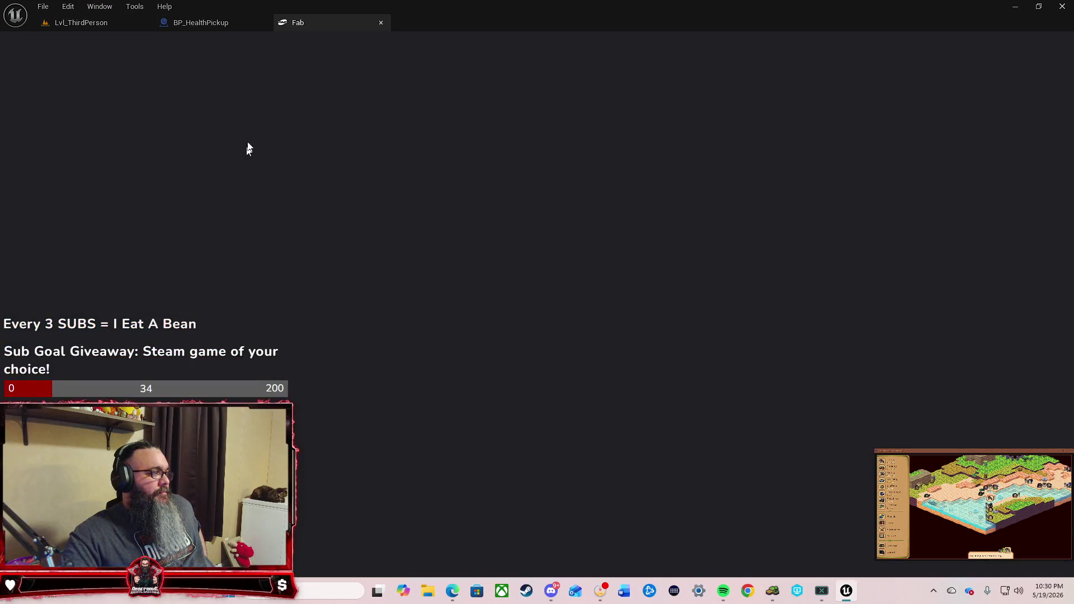
Step: Close the blank Fab tab to get back to BP_HealthPickup's event graph
left_click(378, 23)
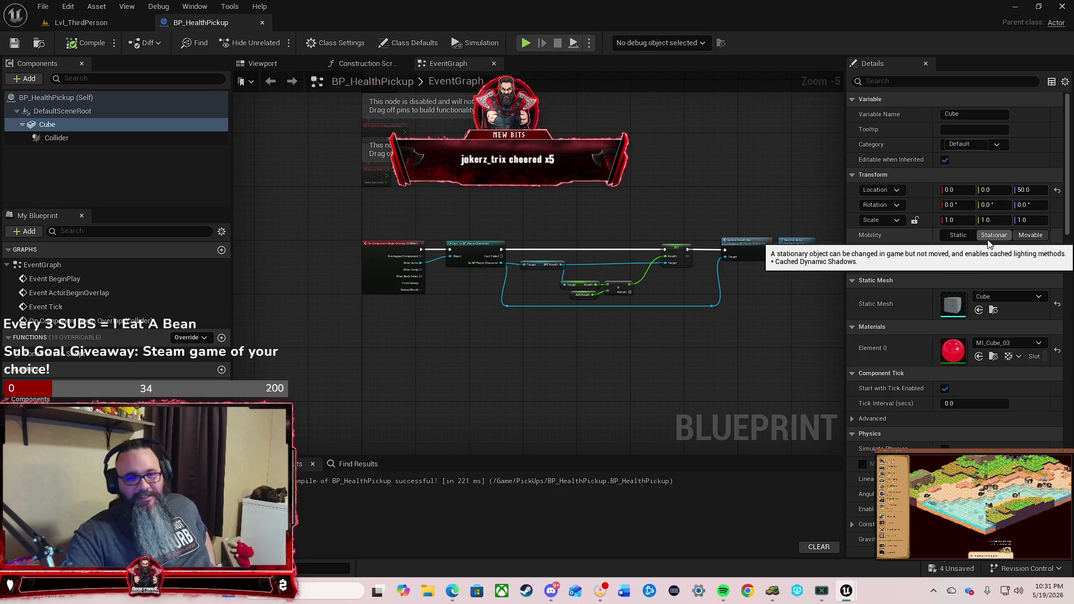
Step: Set the Cube component's Mobility to Movable in the Details panel
left_click(1030, 235)
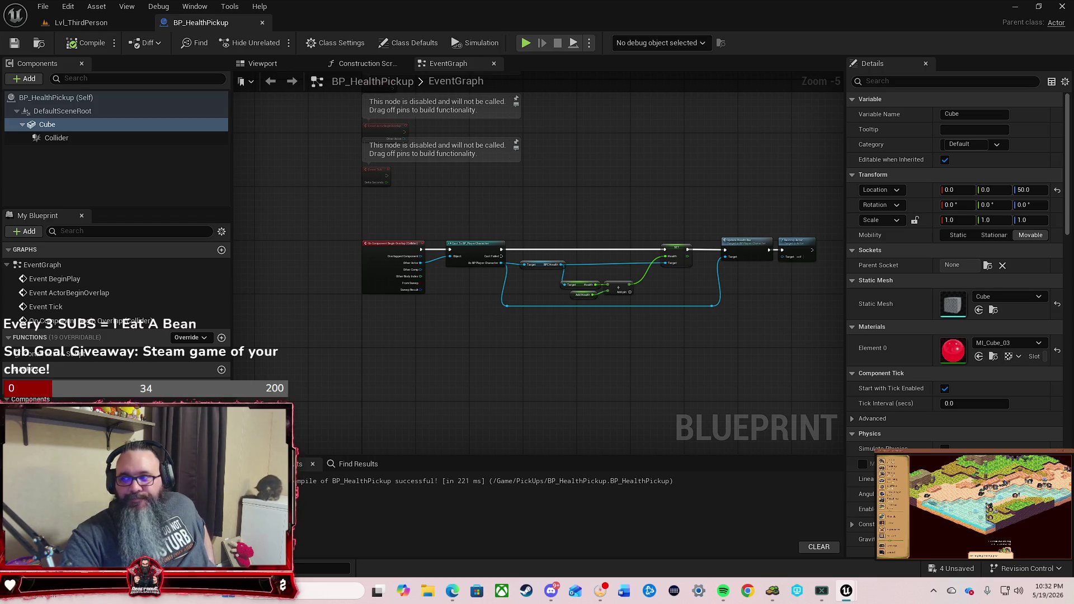
Step: Dock the floating Fab library beside the blueprint tabs and open the Free Melee Weapon Pack page
mouse_move(459, 168)
left_mouse_down()
mouse_move(320, 94)
mouse_move(353, 45)
mouse_move(348, 24)
left_mouse_up()
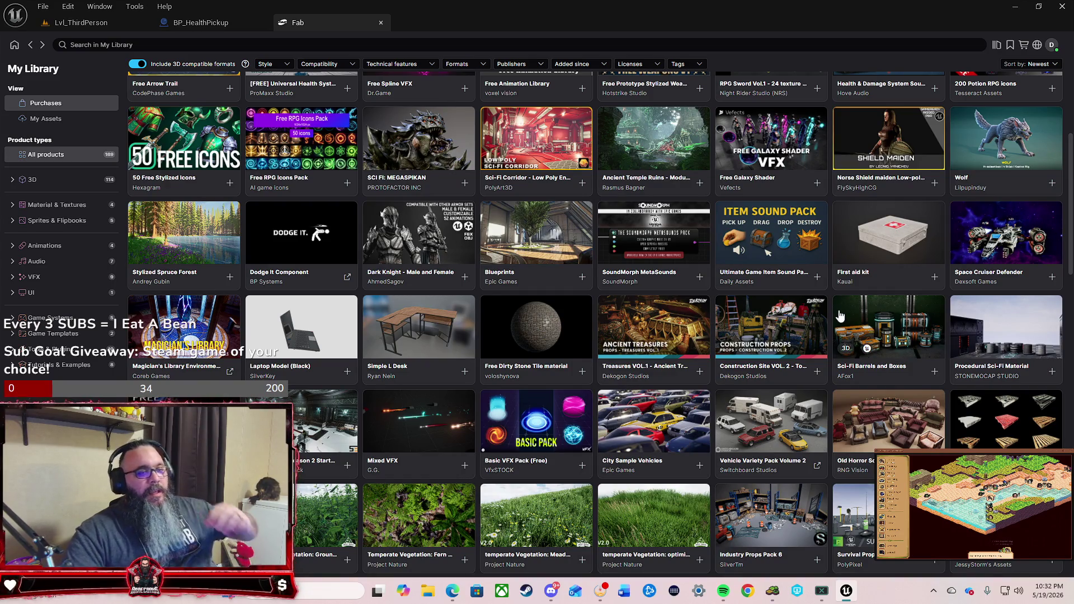
scroll(822, 353, "up", 5)
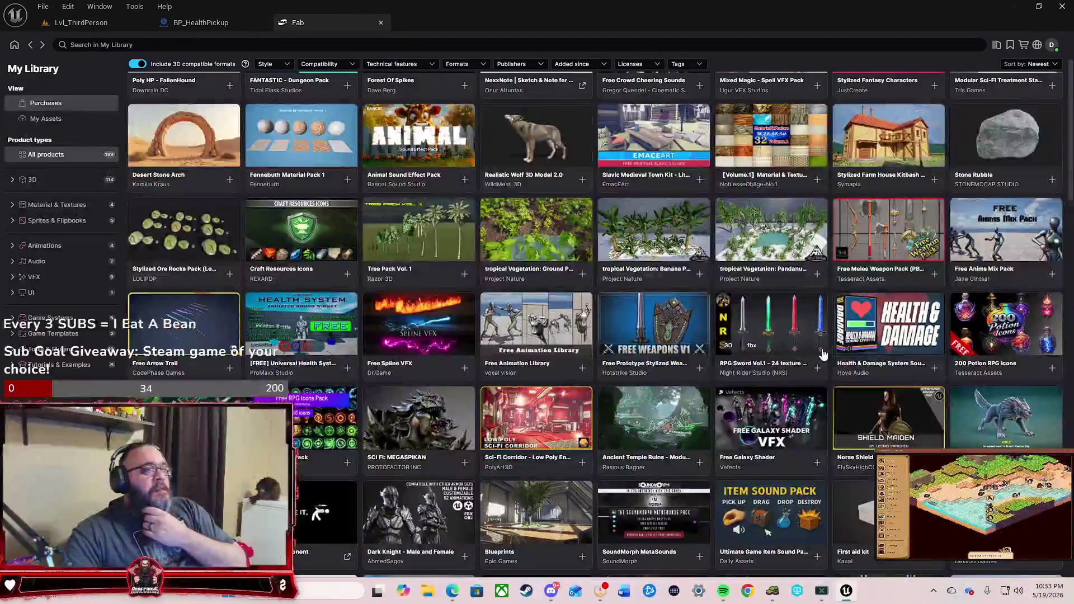
left_click(893, 232)
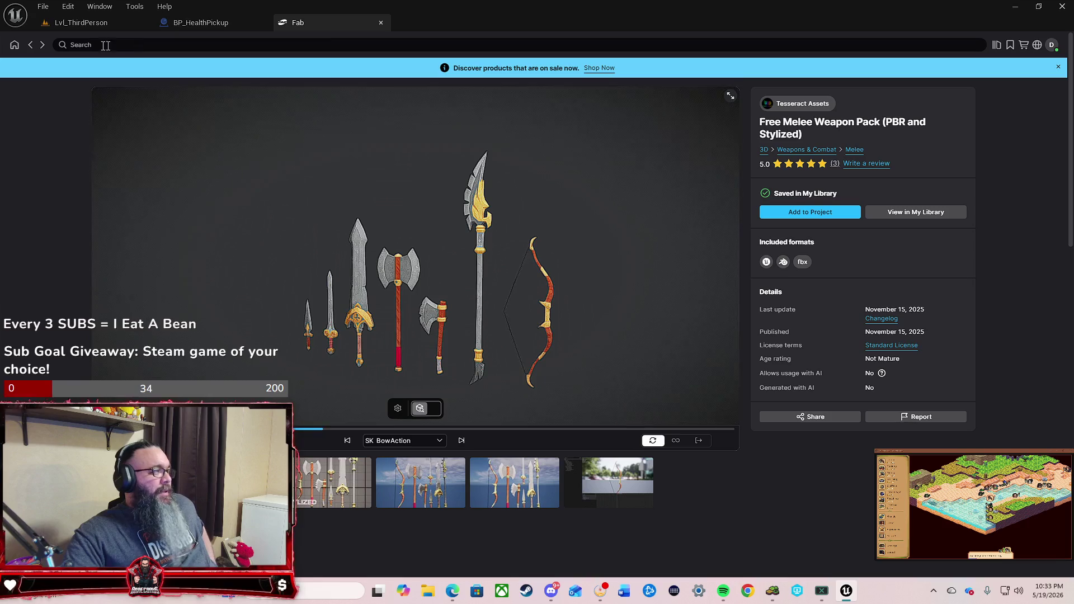
Step: Go back to My Library and browse down through the 169 purchases, then return to the top
left_click(31, 46)
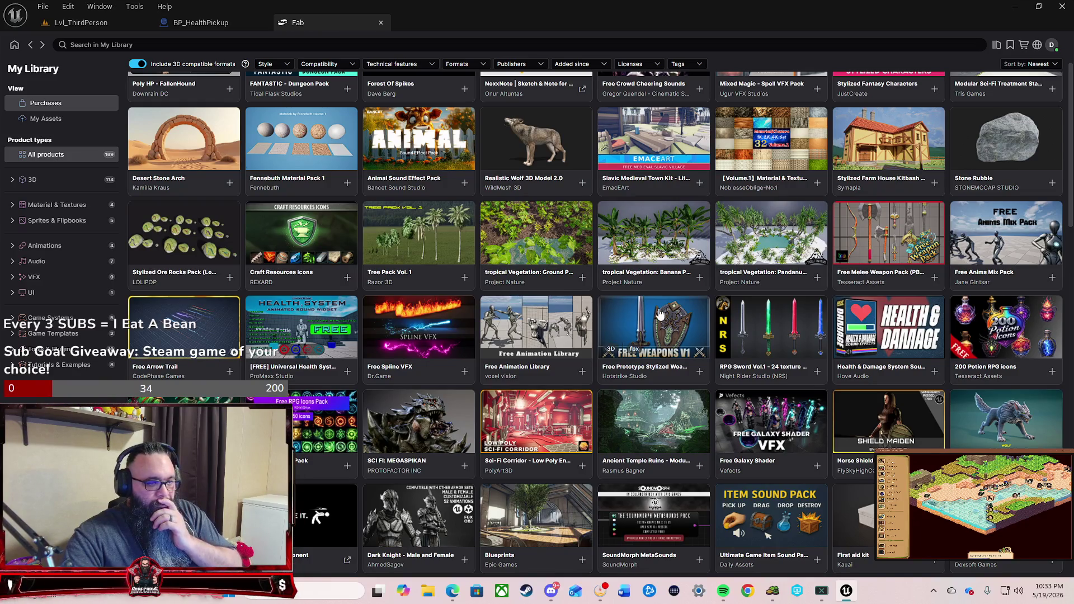
scroll(660, 313, "down", 3)
scroll(661, 313, "down", 5)
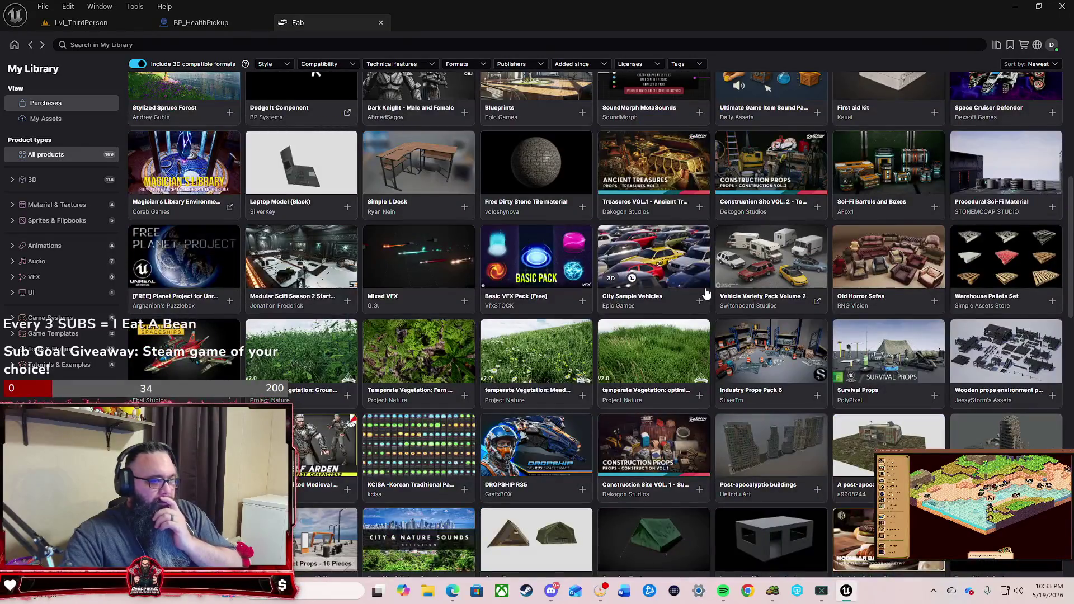
scroll(666, 314, "down", 4)
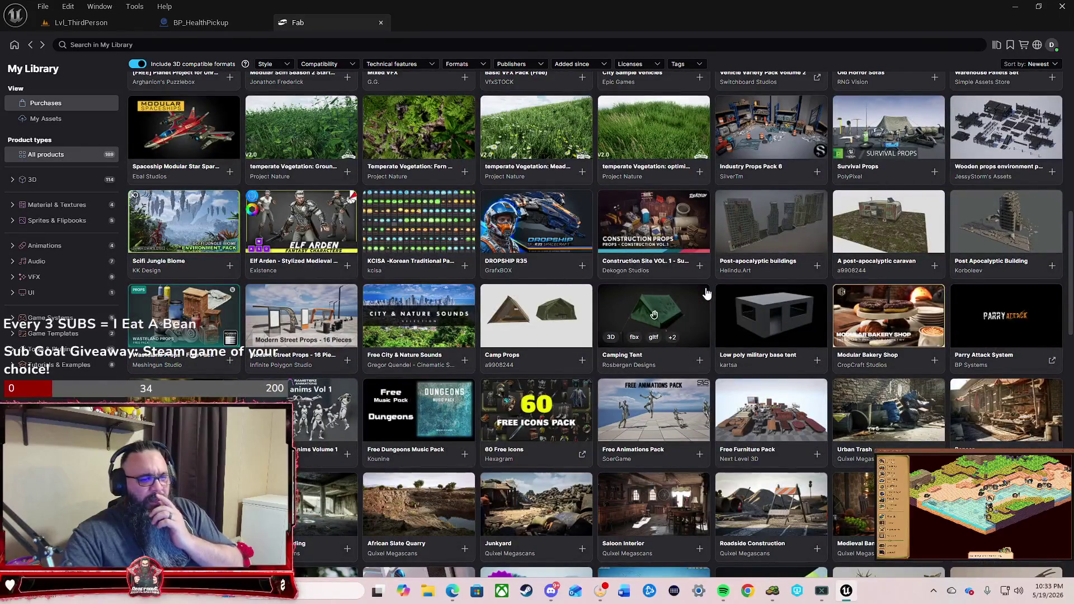
scroll(706, 294, "down", 4)
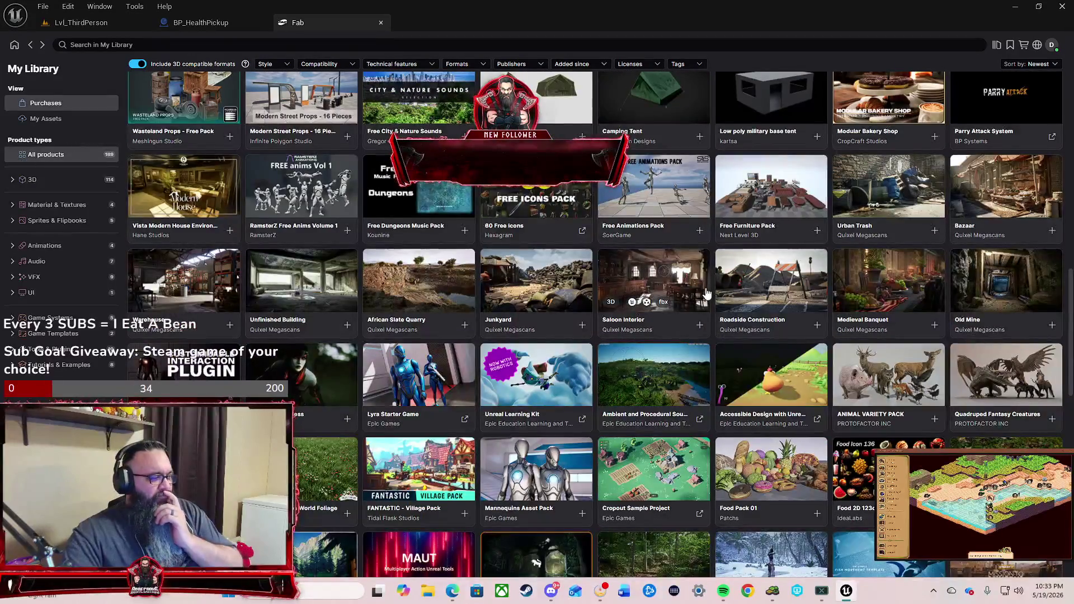
scroll(706, 294, "down", 4)
scroll(706, 293, "down", 4)
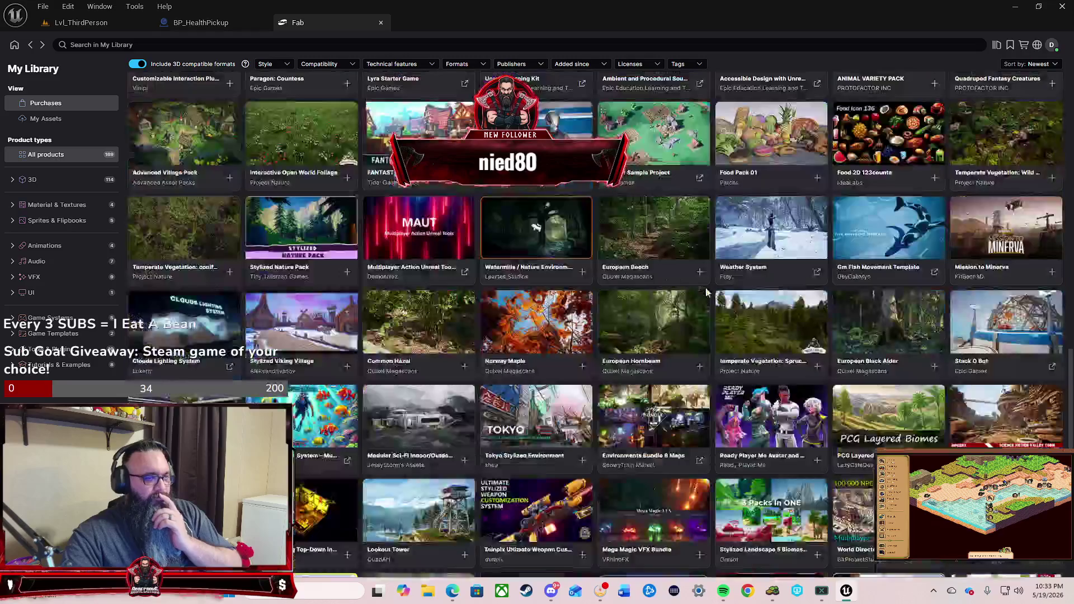
scroll(707, 291, "down", 3)
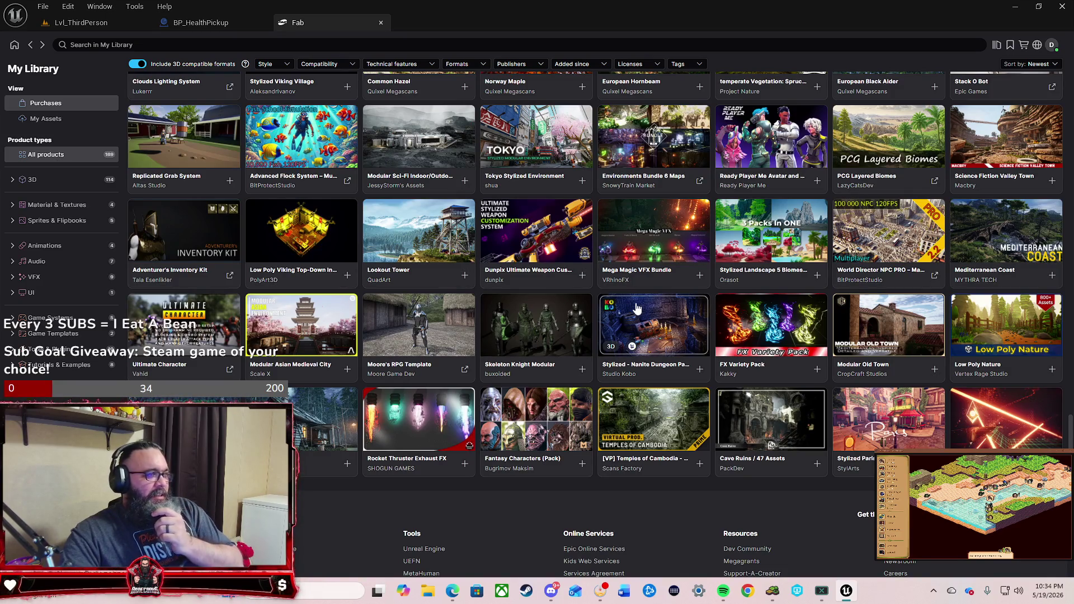
scroll(637, 308, "up", 5)
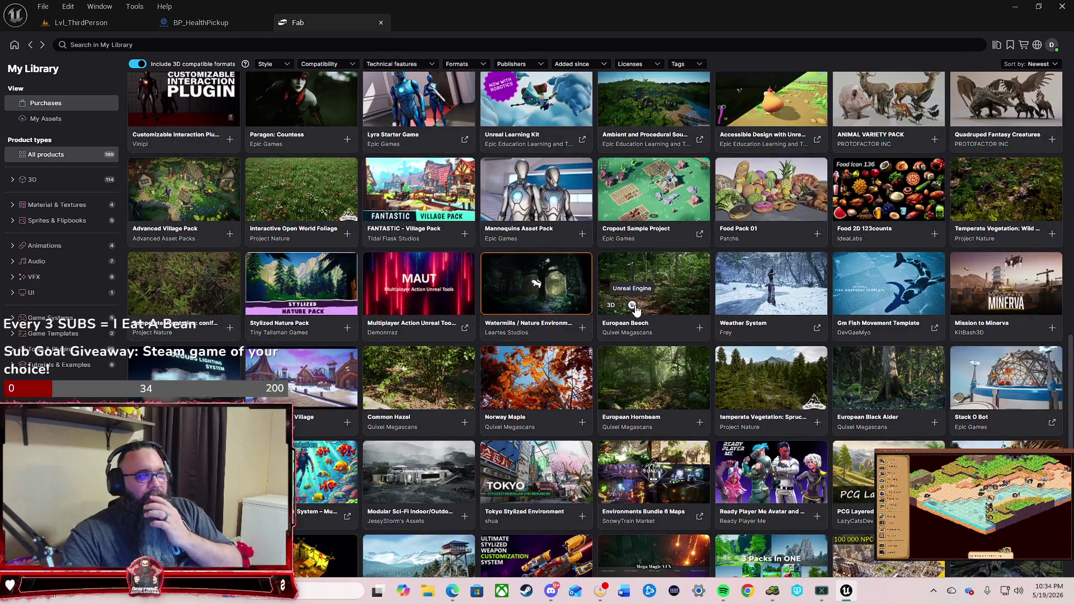
scroll(636, 309, "up", 4)
scroll(636, 309, "up", 4)
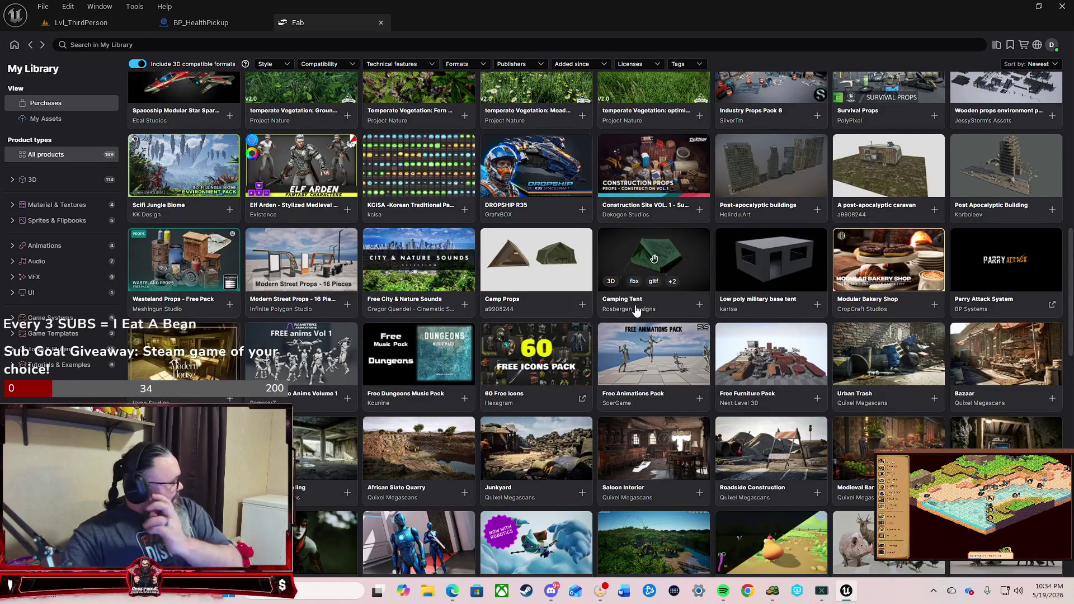
scroll(636, 309, "up", 10)
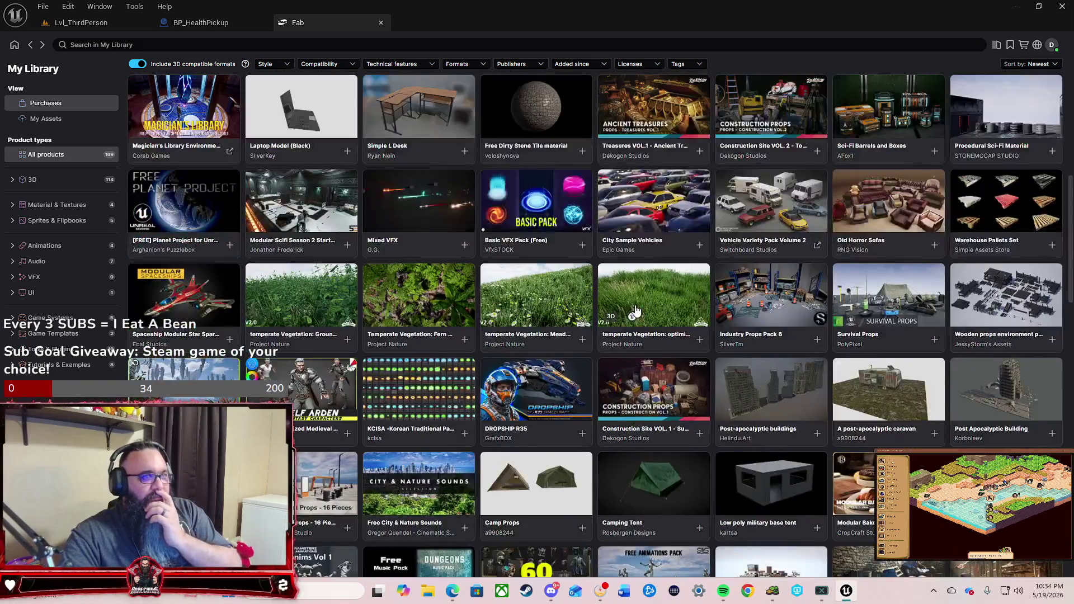
scroll(636, 310, "up", 3)
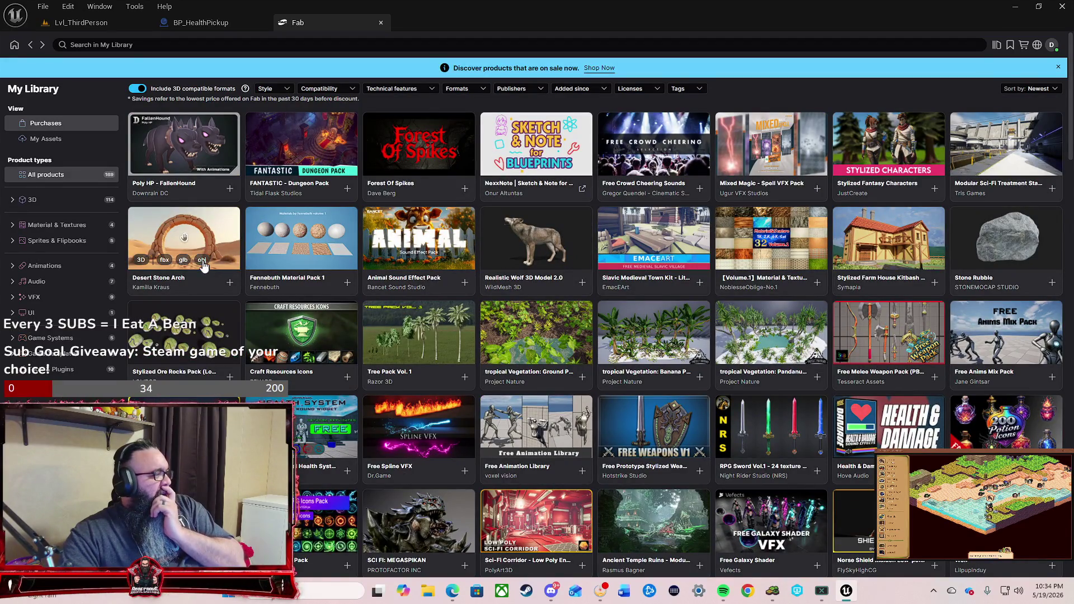
Step: Filter My Library to 3D > Weapons & Combat, leaving seven products after trying Material & Textures
left_click(81, 226)
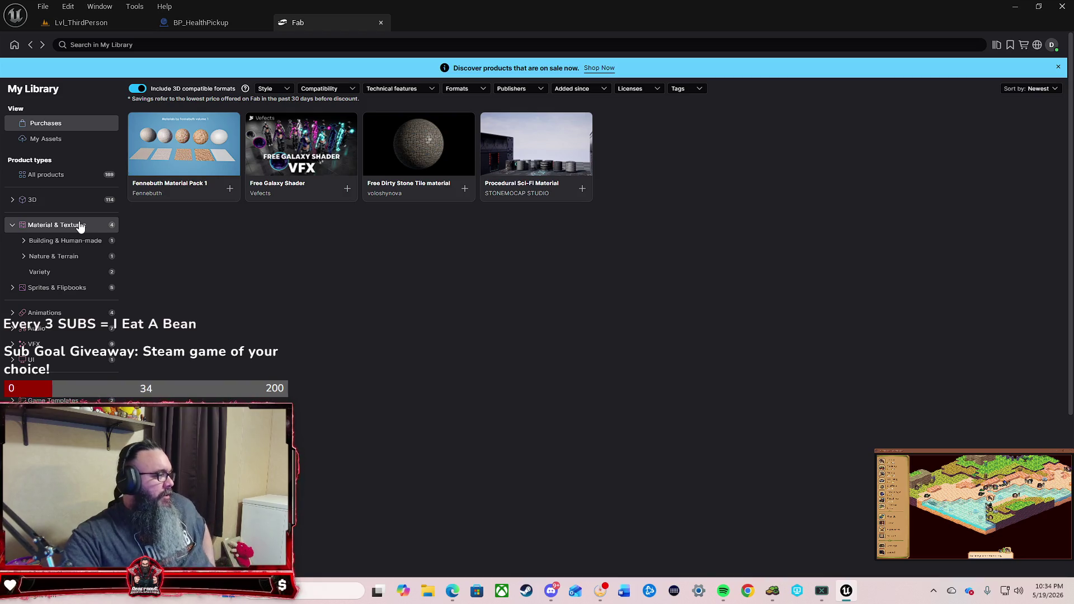
left_click(71, 178)
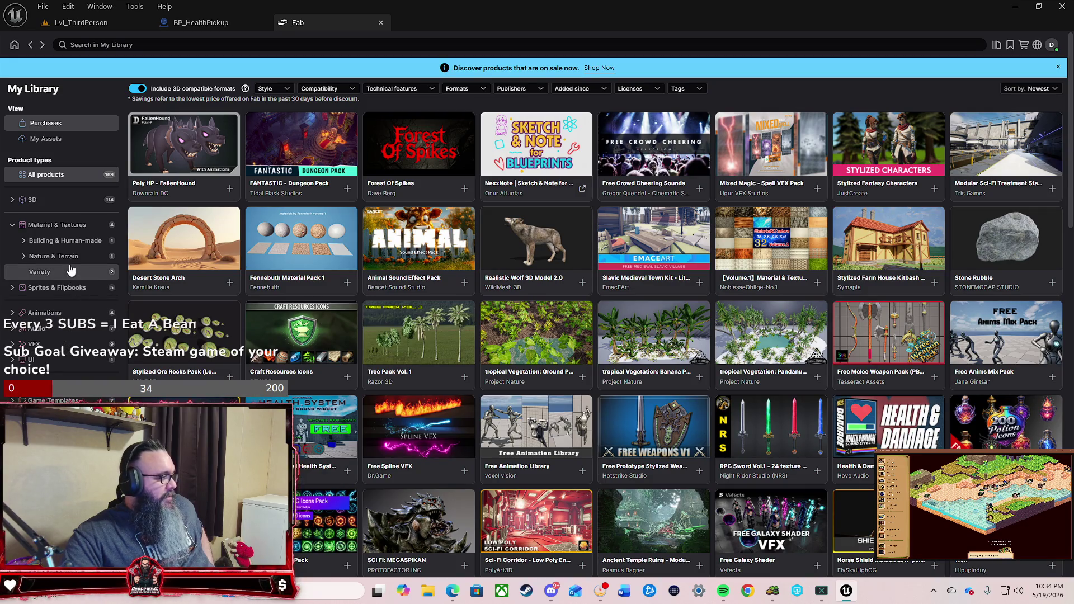
left_click(15, 225)
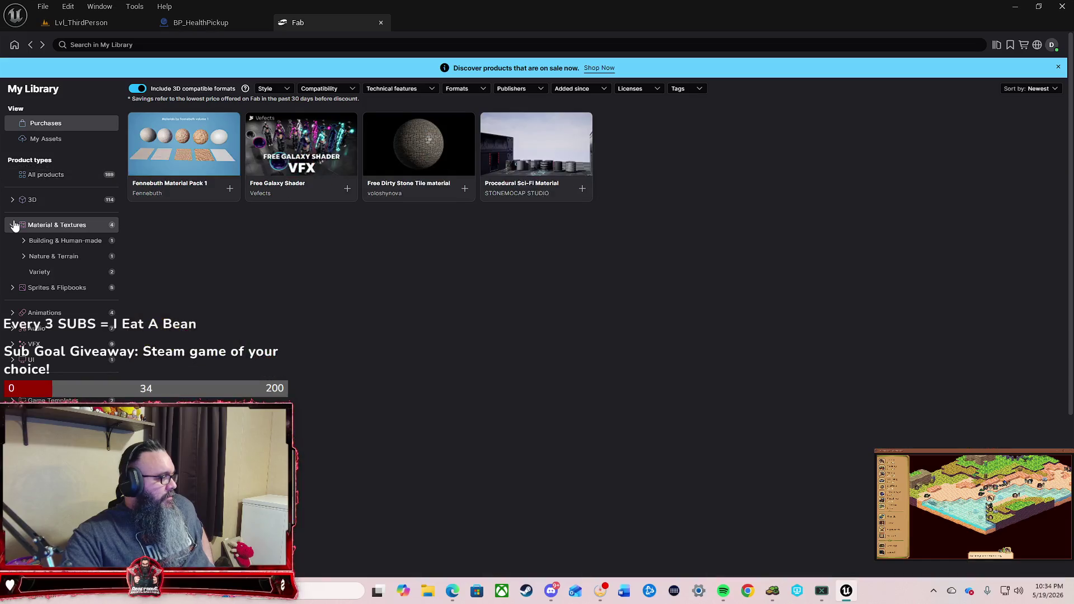
left_click(12, 225)
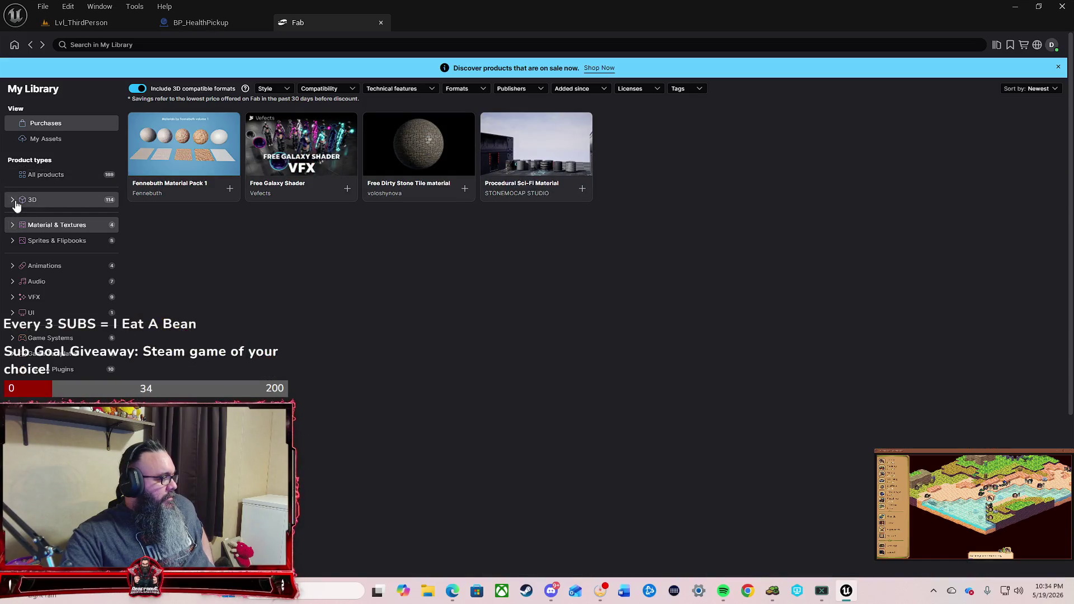
left_click(14, 201)
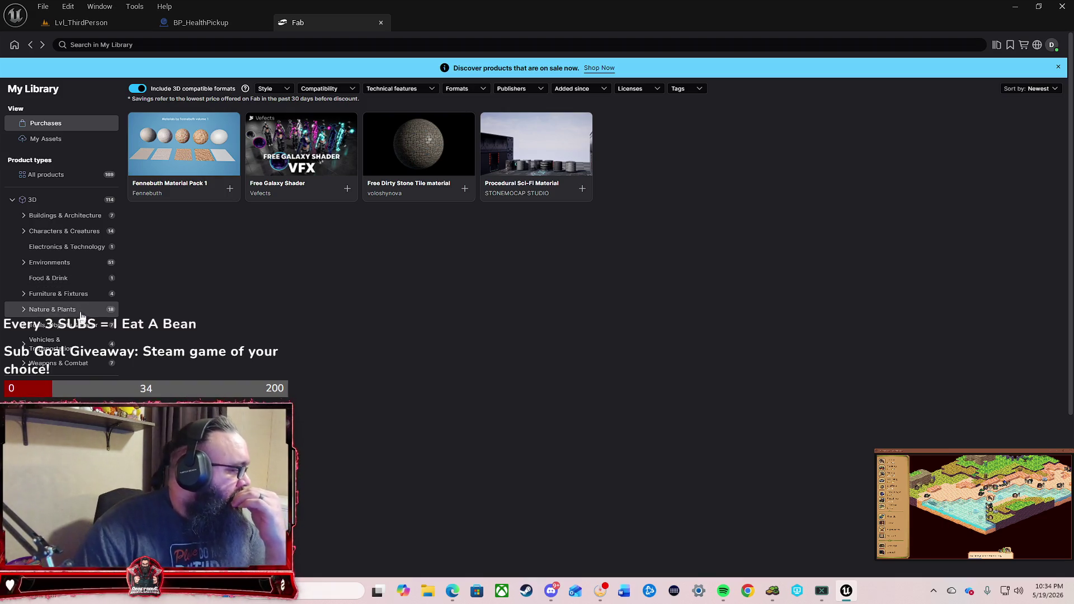
left_click(83, 364)
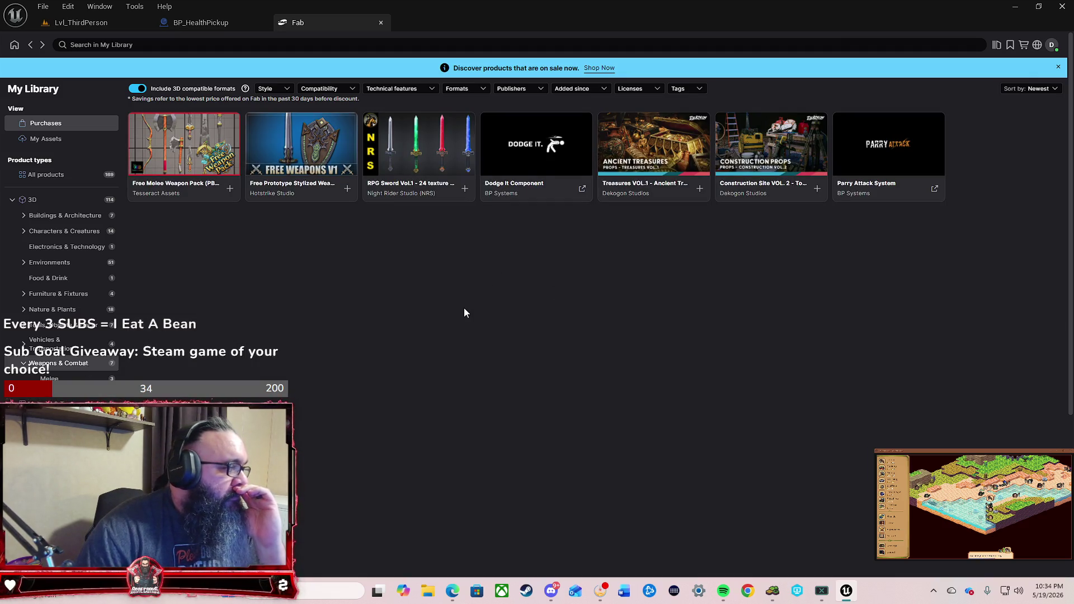
Step: Preview RPG Sword Vol.1's blue variation and the Free Melee Weapon Pack page, then show the whole library
left_click(437, 148)
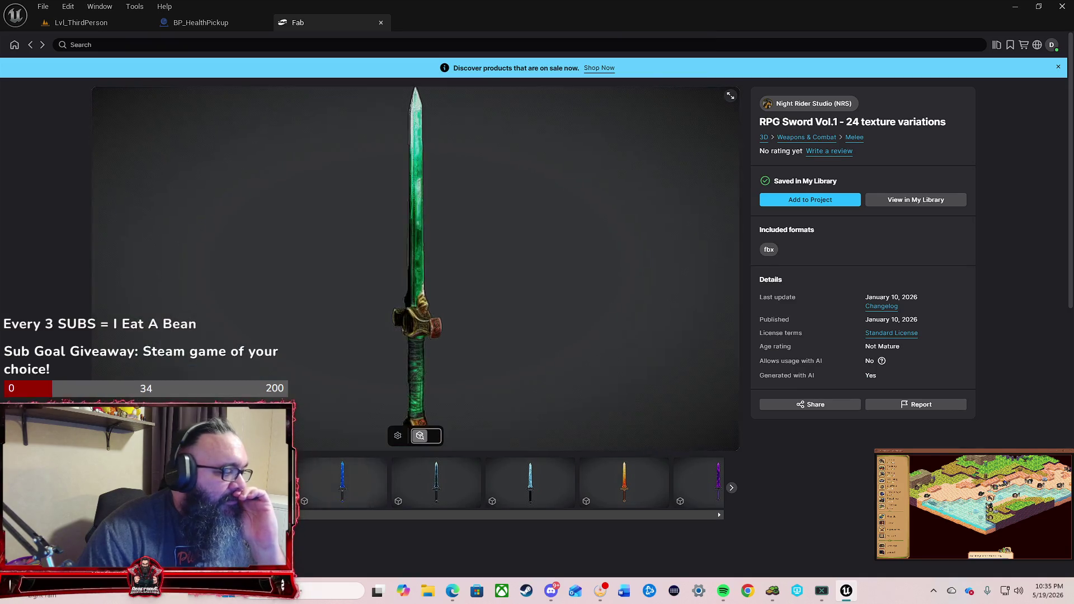
left_click(349, 488)
left_click(349, 488)
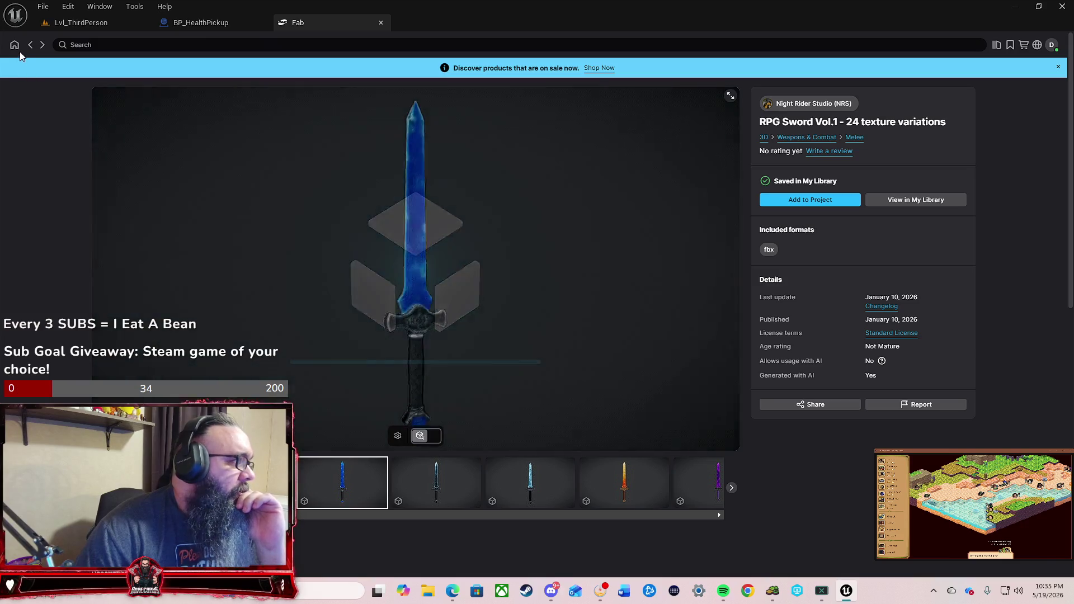
left_click(15, 47)
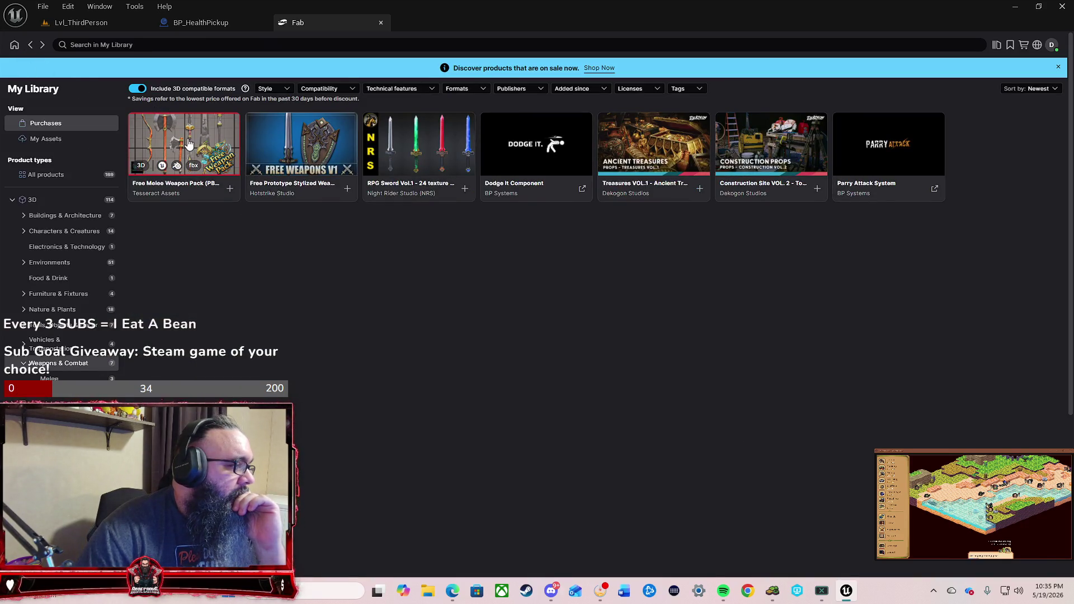
left_click(189, 144)
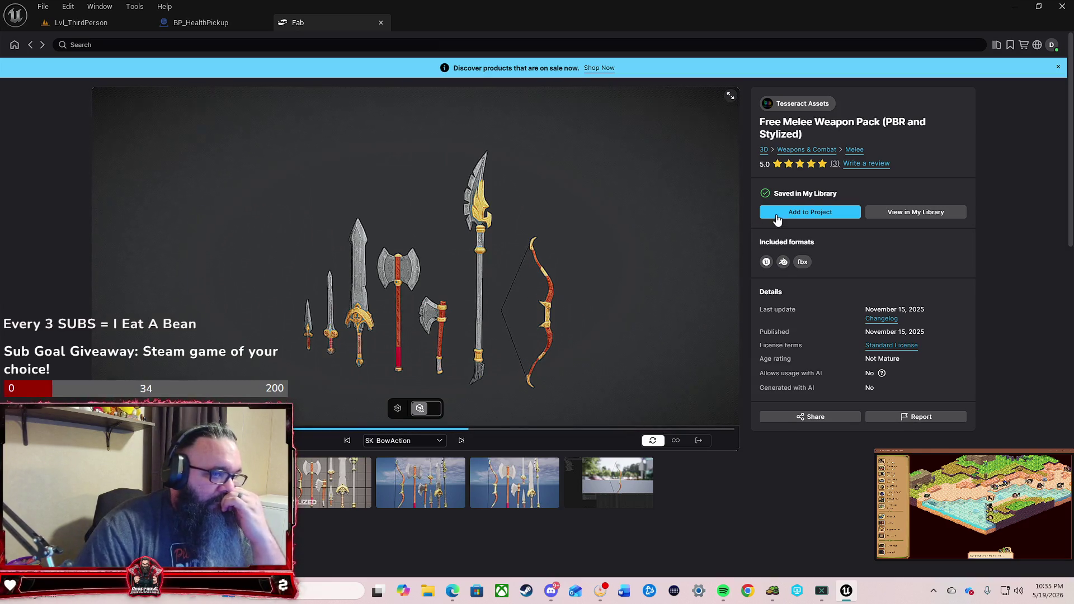
left_click(30, 45)
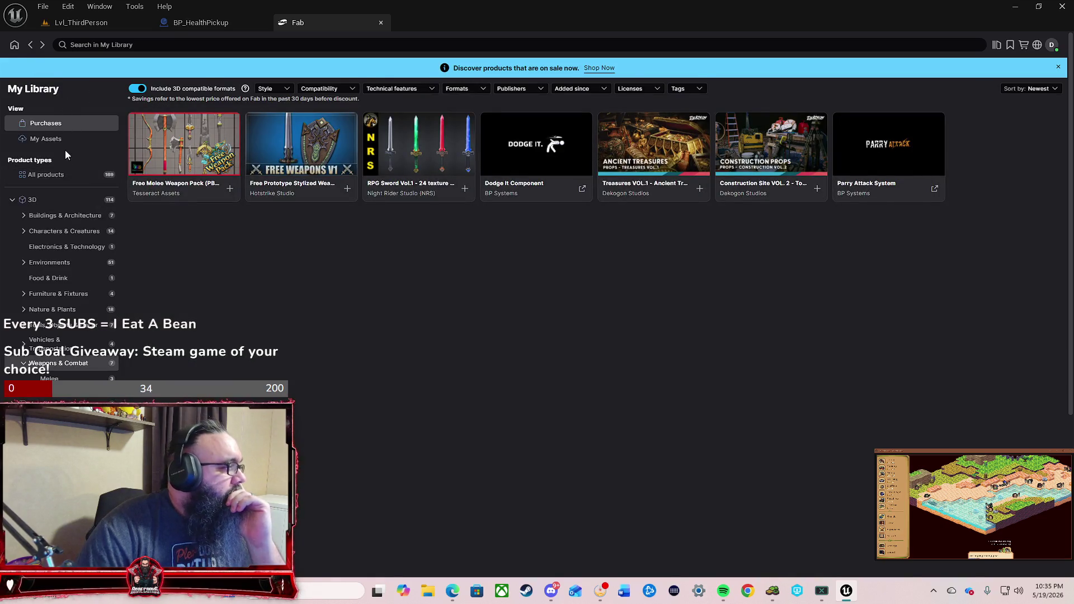
left_click(62, 175)
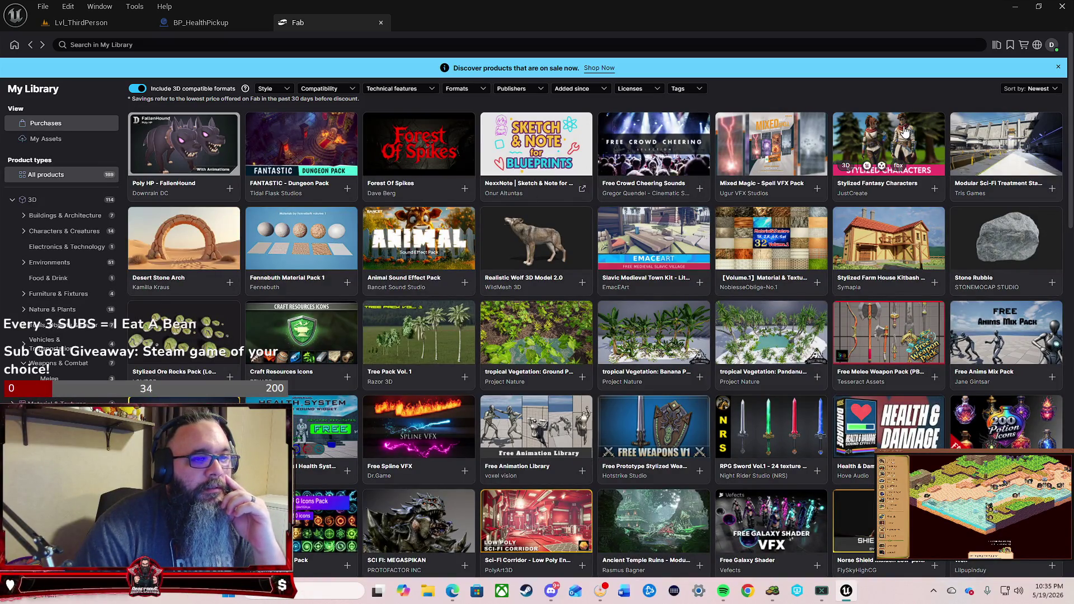
Step: Add Stylized Fantasy Characters and Free Melee Weapon Pack to the project, then return to BP_HealthPickup
left_click(882, 137)
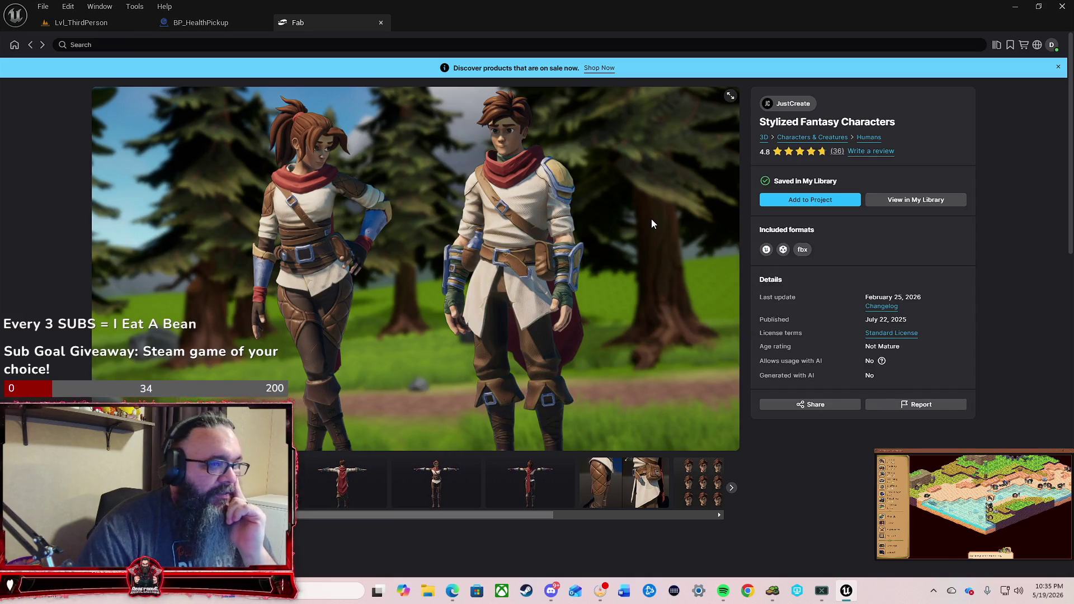
left_click(780, 202)
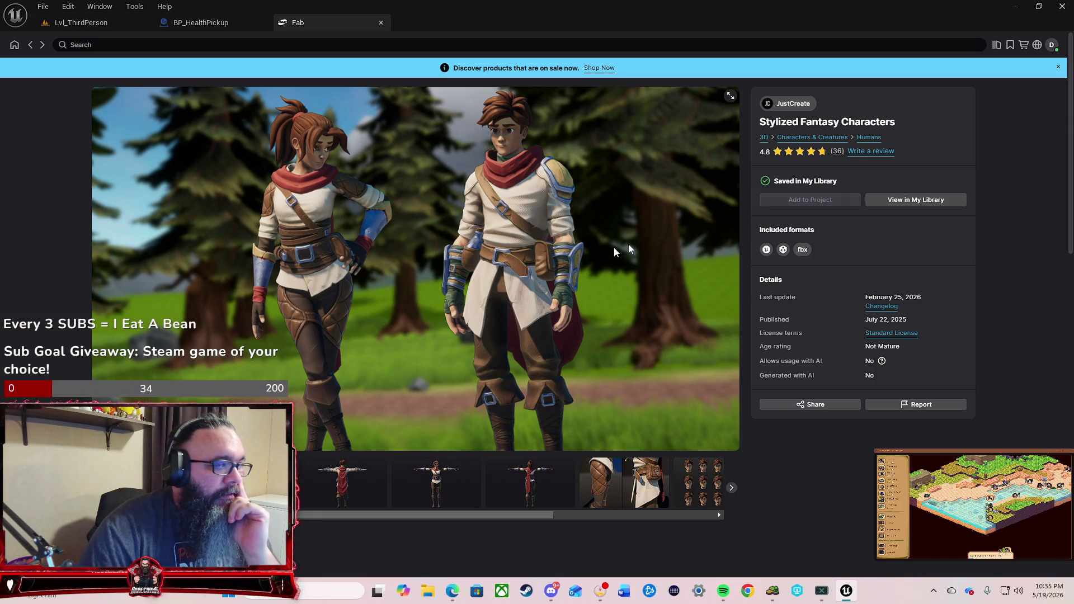
left_click(31, 45)
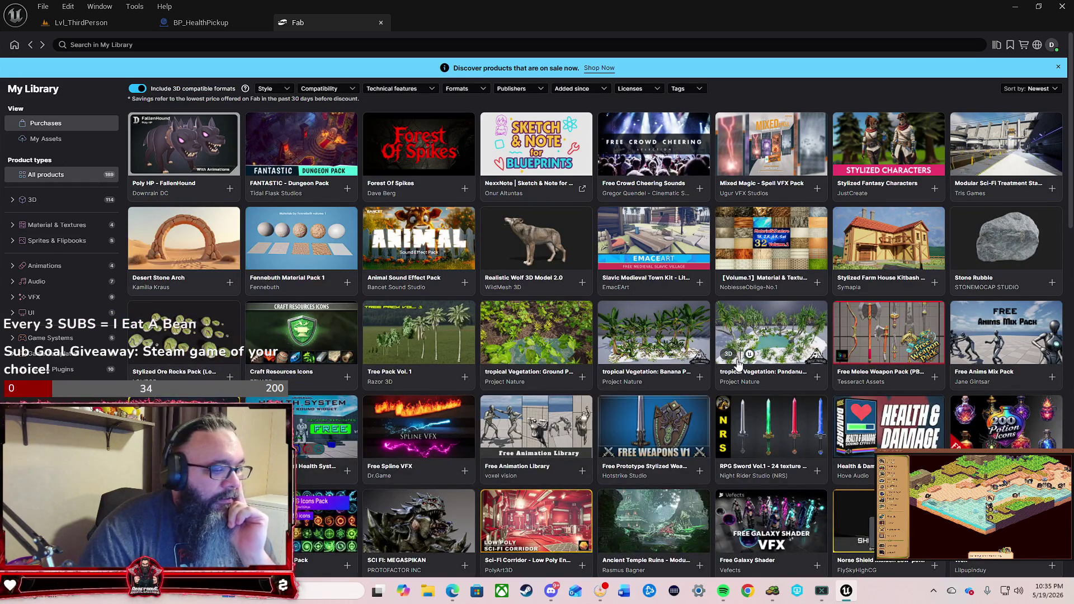
left_click(890, 342)
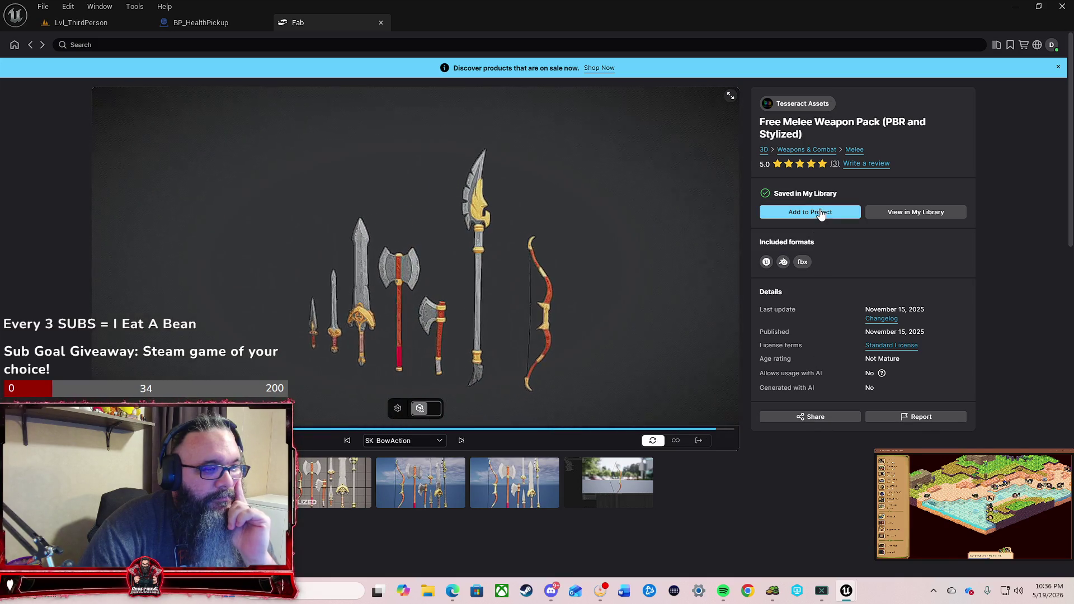
left_click(811, 213)
left_click(201, 24)
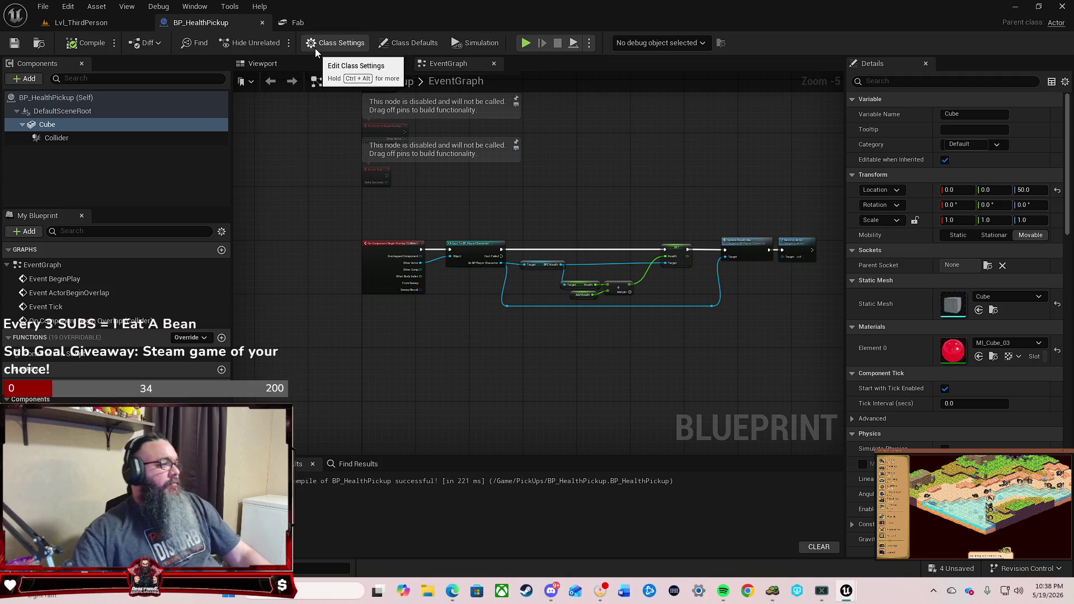
Step: Return to Lvl_ThirdPerson and open BP_PlayerCharacter from the PlayerCharacter folder in the Content Drawer
left_click_drag(726, 192, 610, 228)
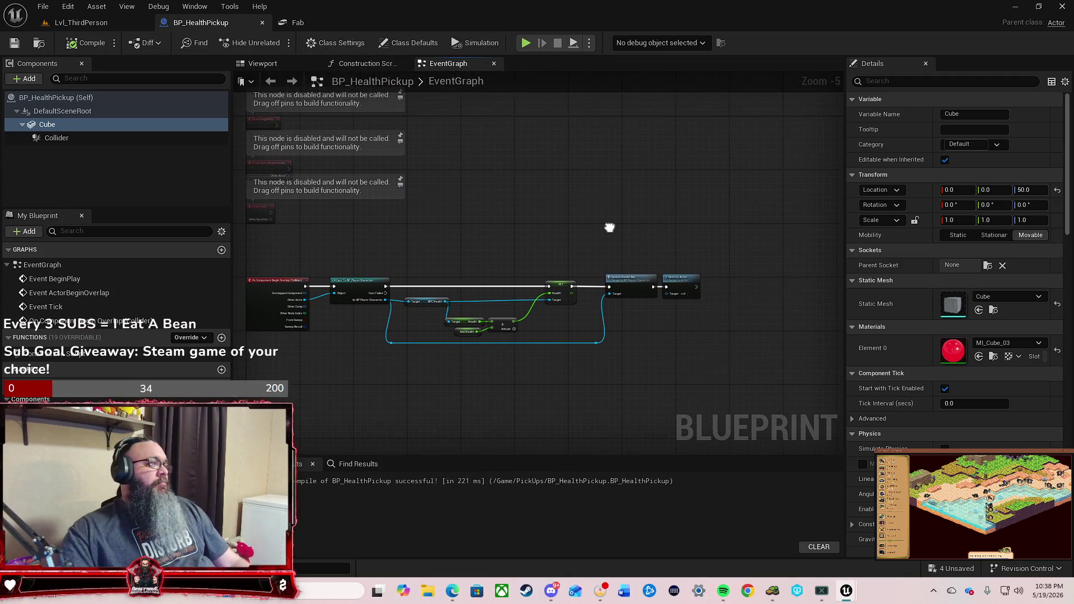
left_click(106, 20)
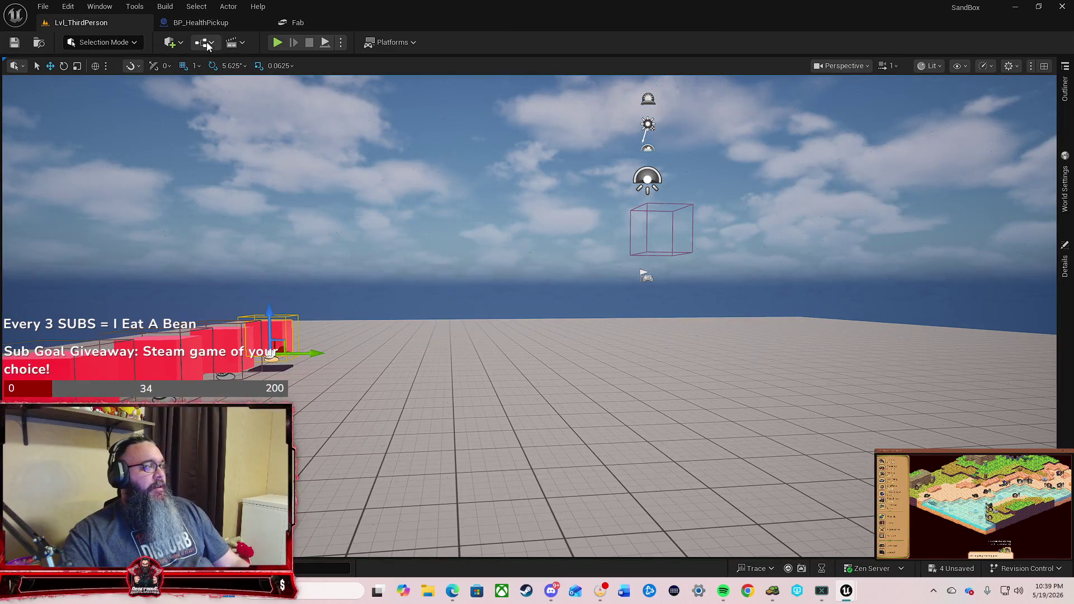
key("ctrl+space")
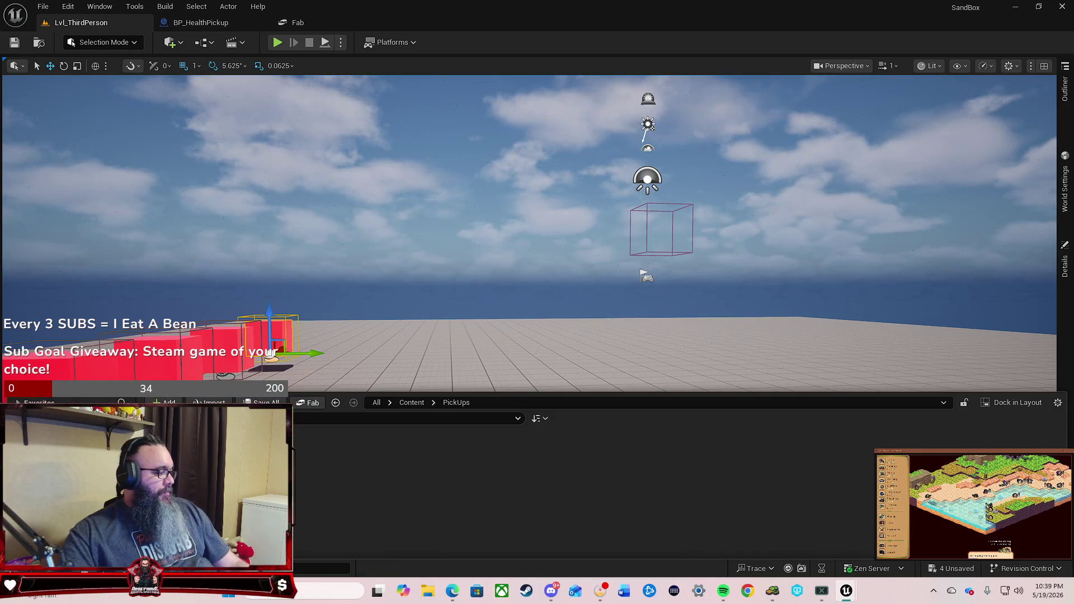
key("ctrl+b")
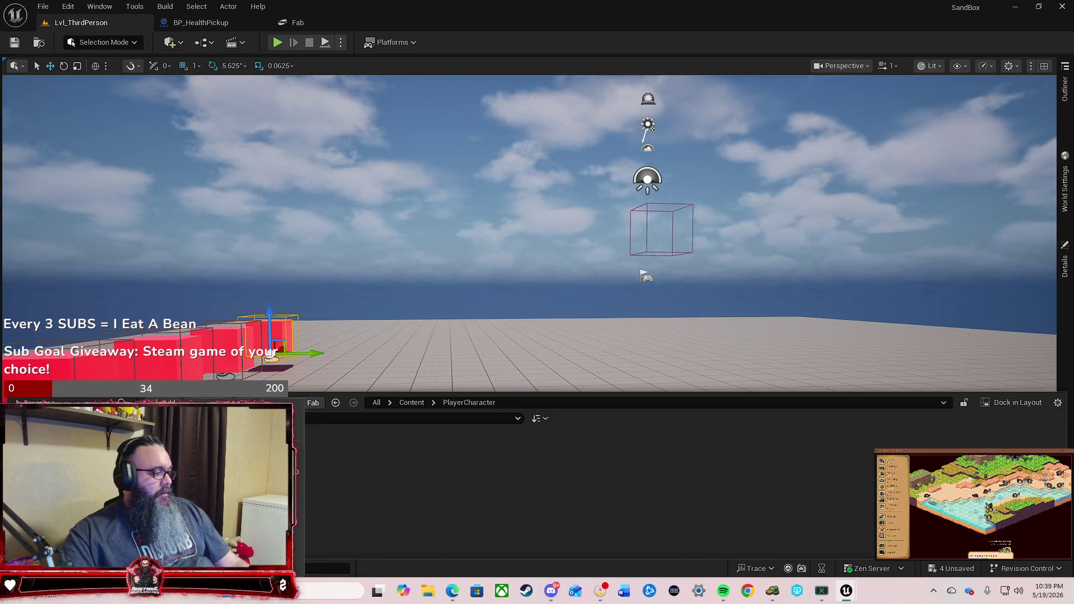
key("ctrl+e")
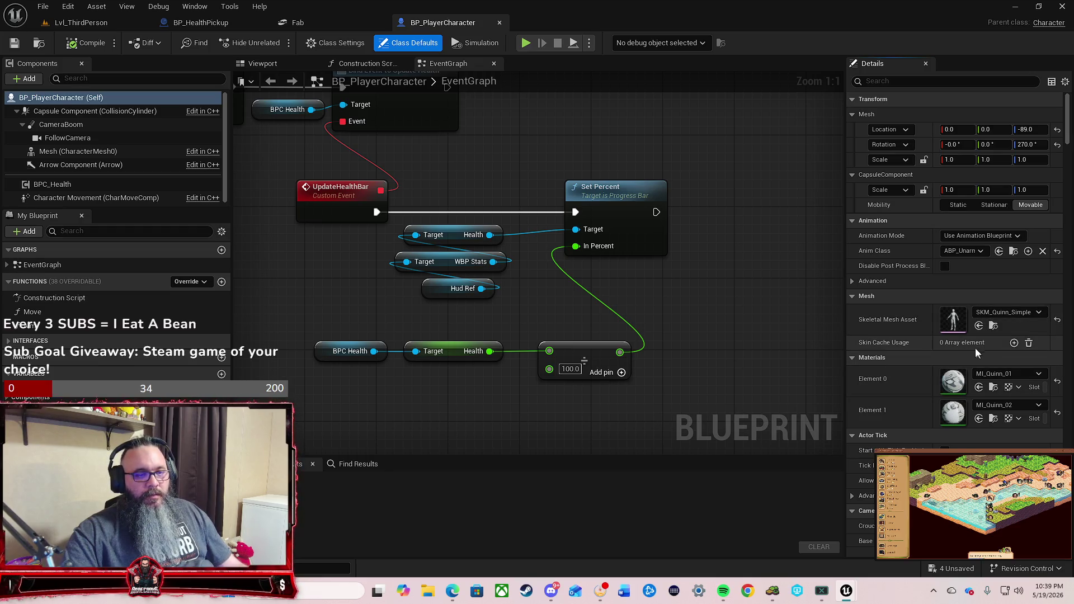
Step: Swap the character mesh from SKM_Quinn_Simple to SKM_StylizedFemale, compile, and return to Lvl_ThirdPerson
left_click(999, 315)
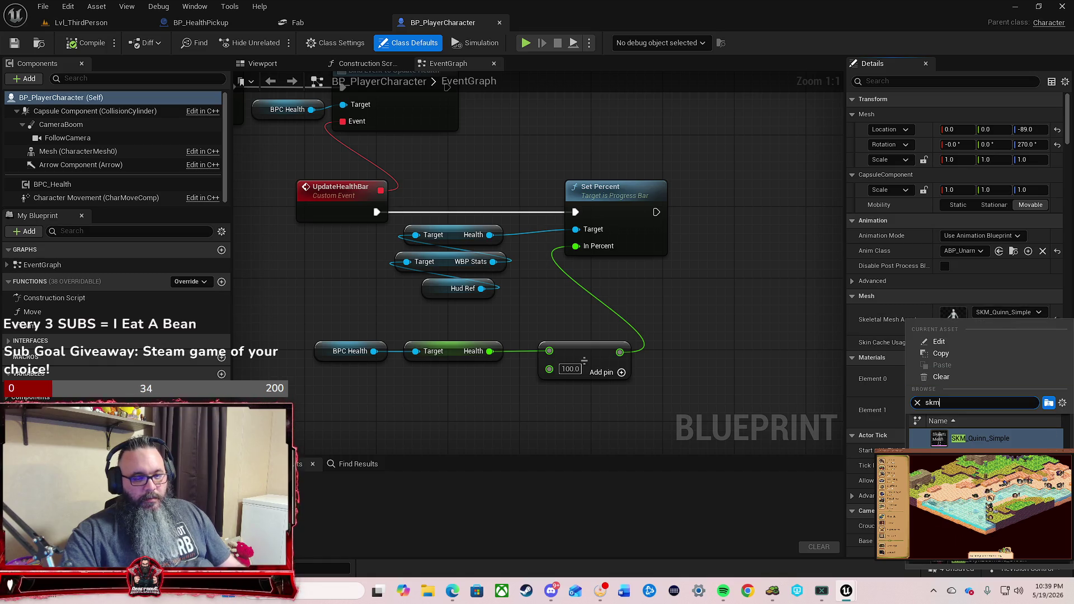
key("Escape")
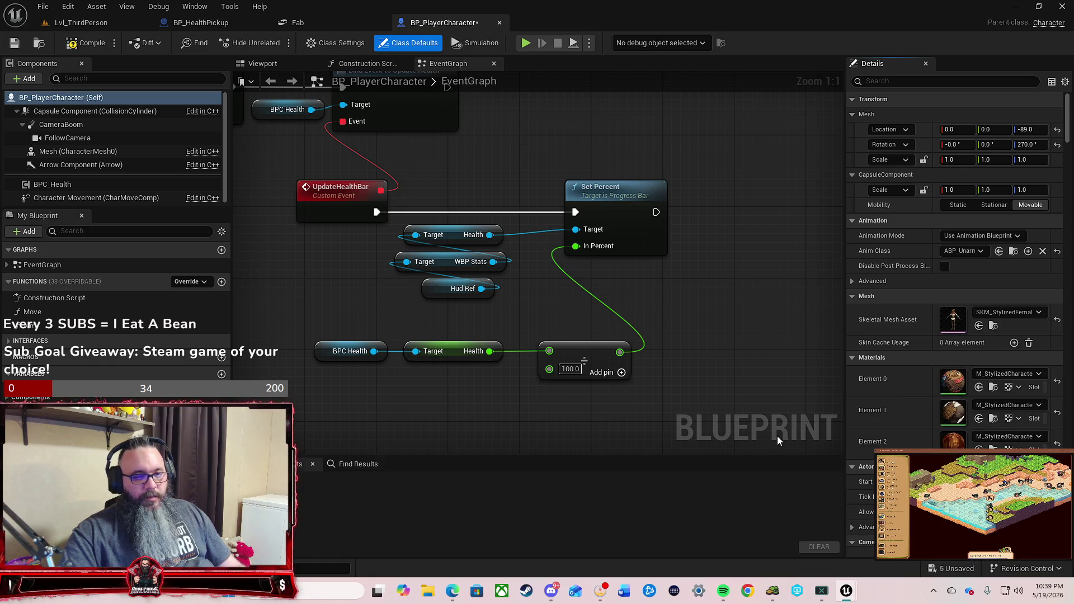
left_click(78, 45)
left_click(86, 24)
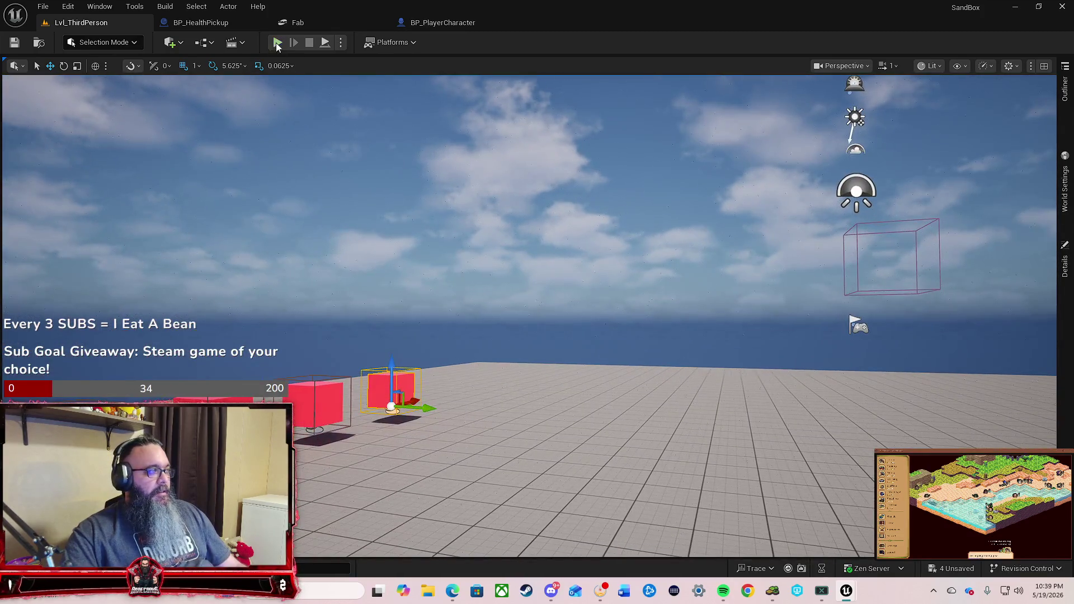
Step: Play the level walking the stylized female character, then save all four pending pickup assets
left_click(276, 43)
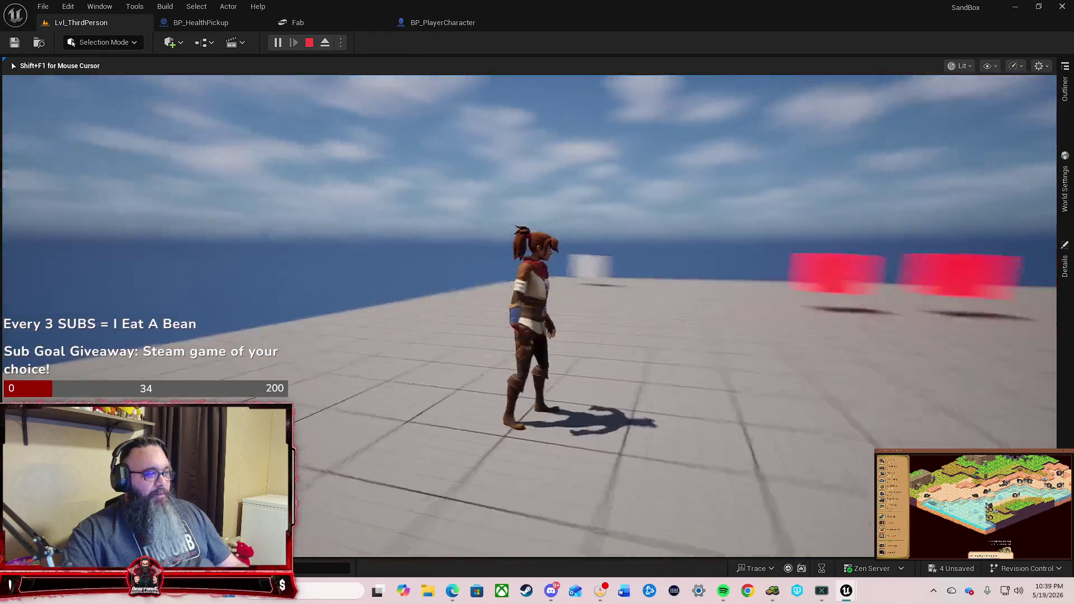
key("w")
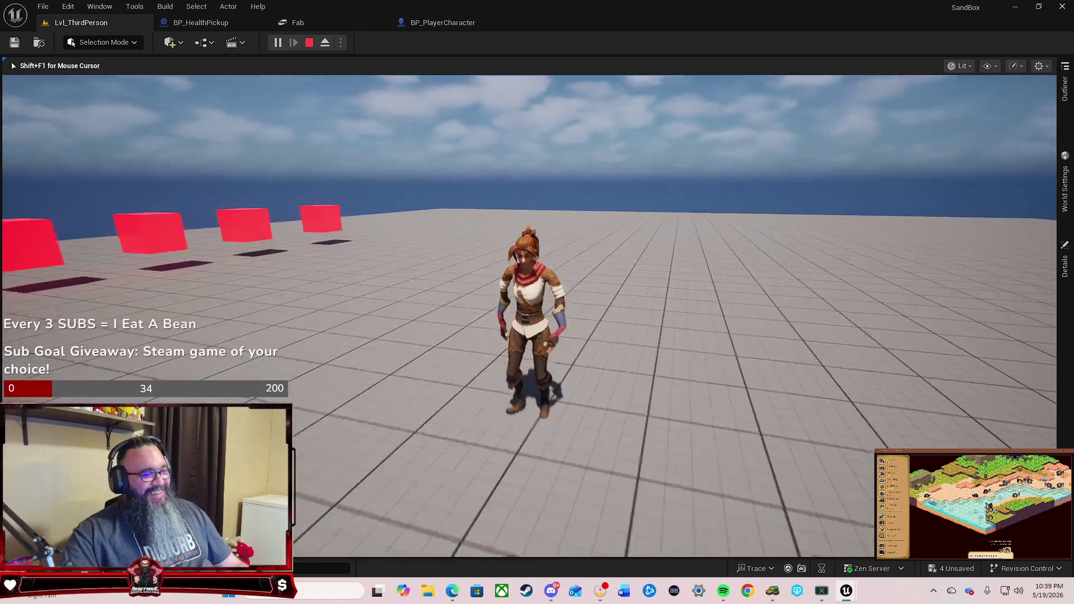
key("w")
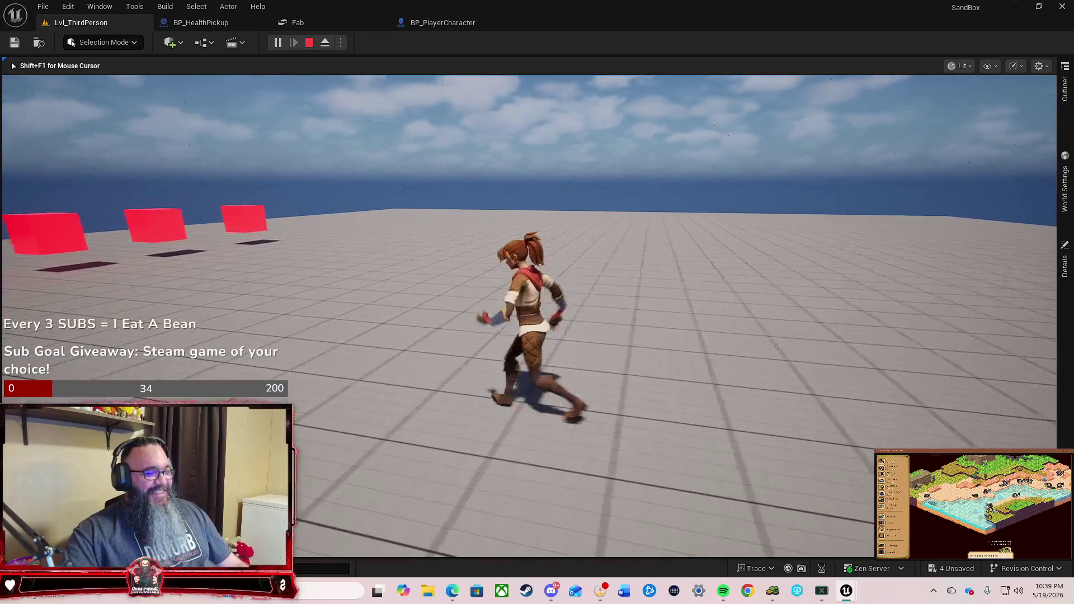
key("s")
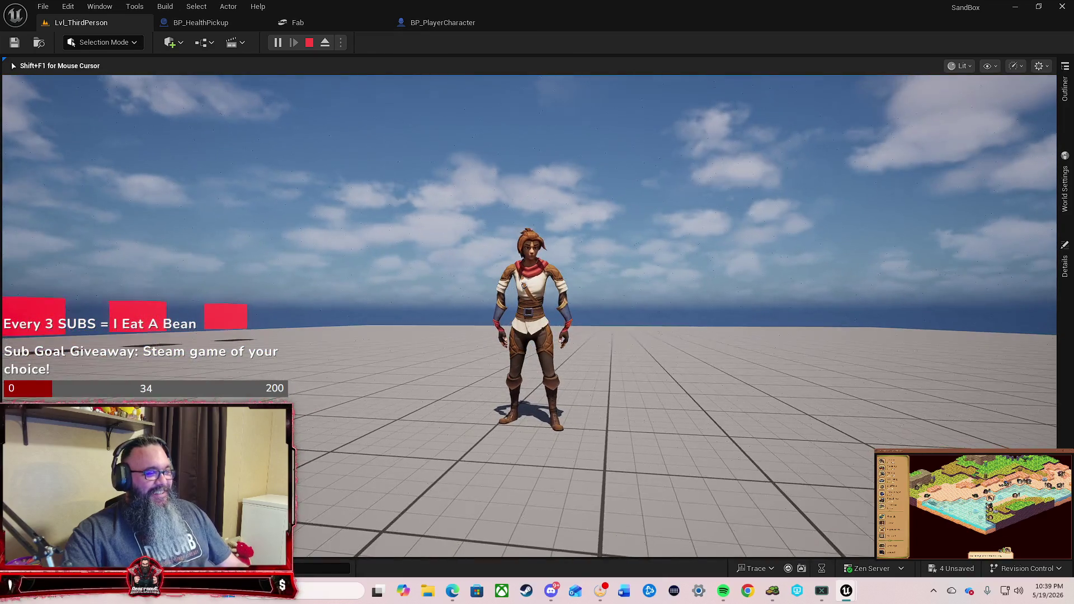
key("s")
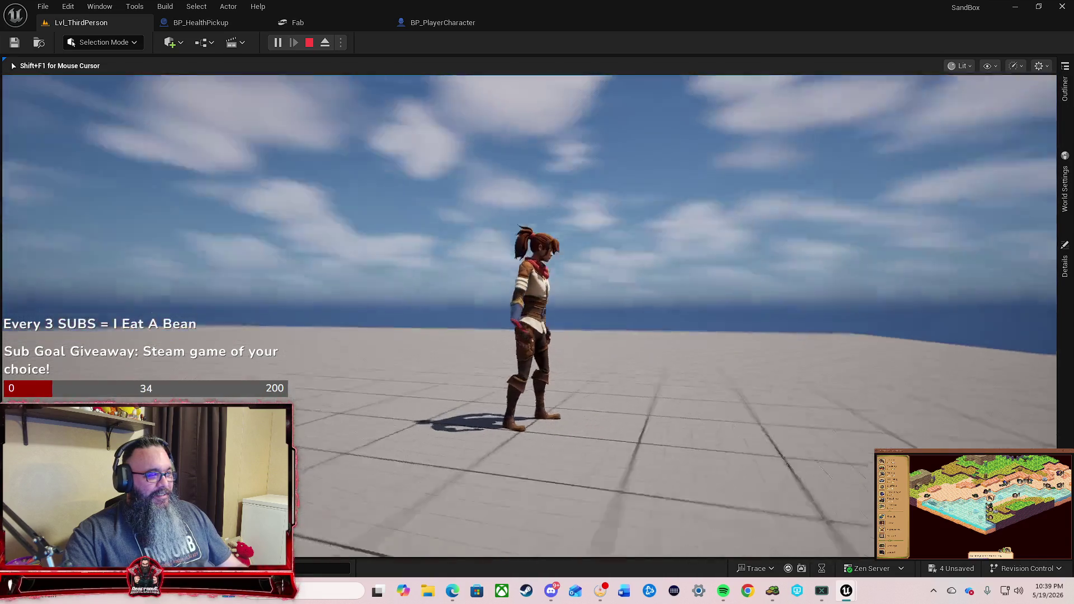
key("Escape")
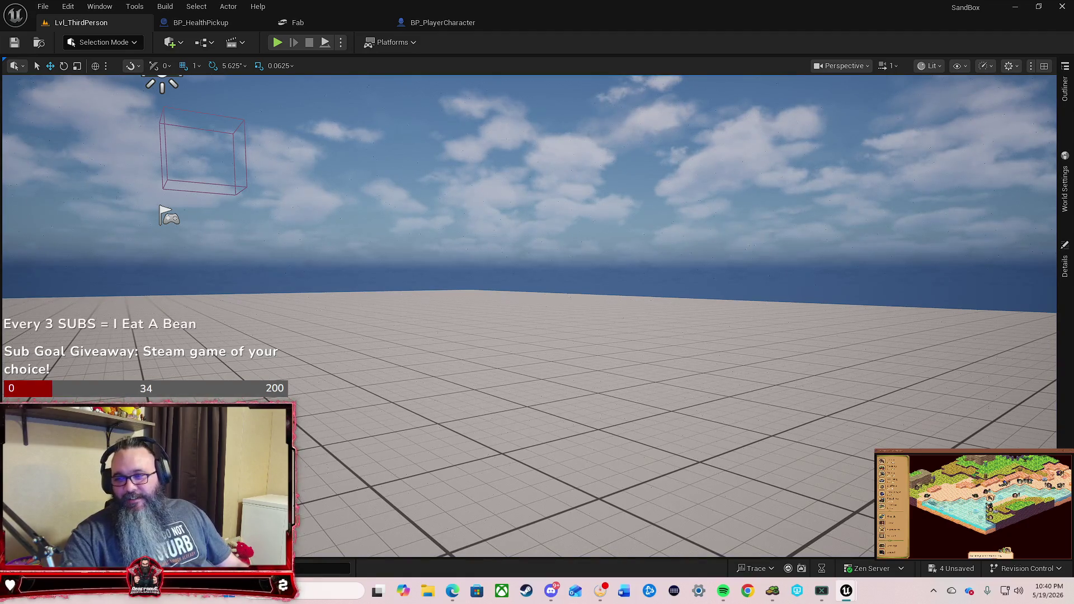
left_click(951, 568)
left_click(619, 423)
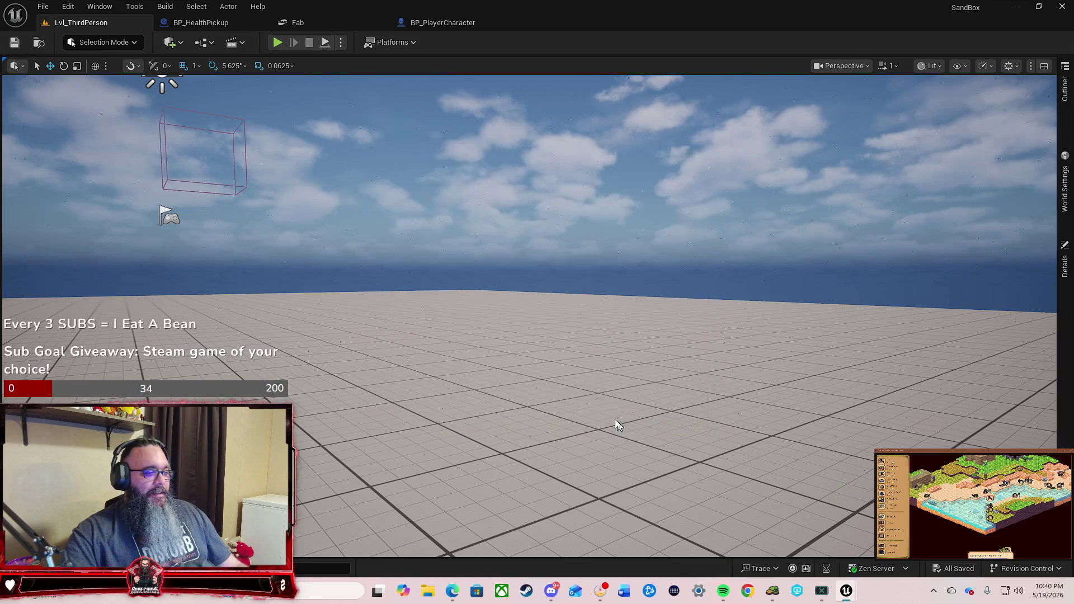
Step: In BP_PlayerCharacter's Details, clear the Skeletal Mesh Asset so it reads None
left_click(220, 25)
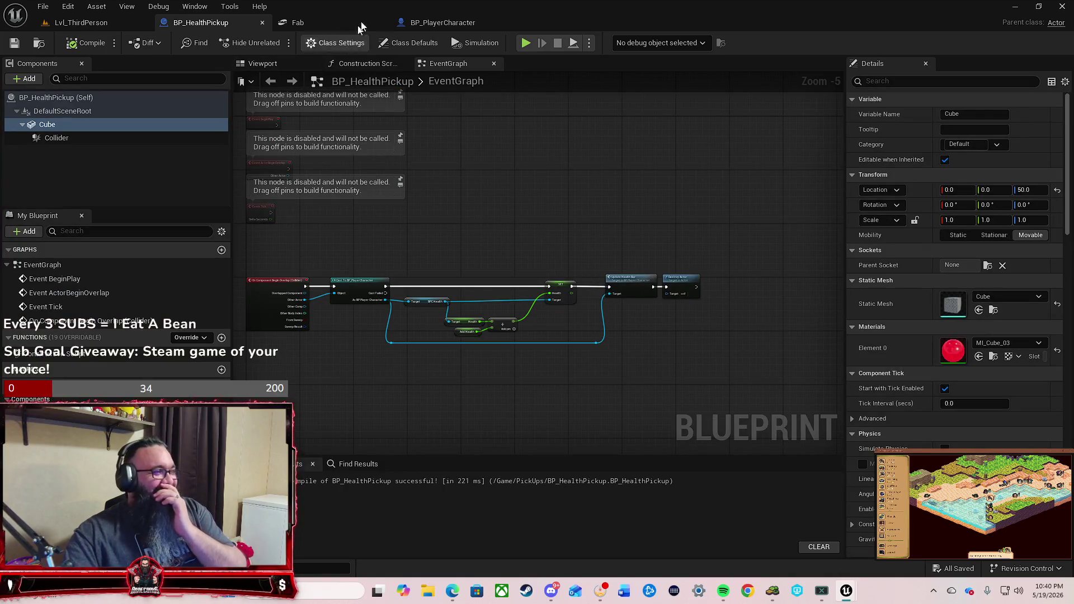
left_click(444, 23)
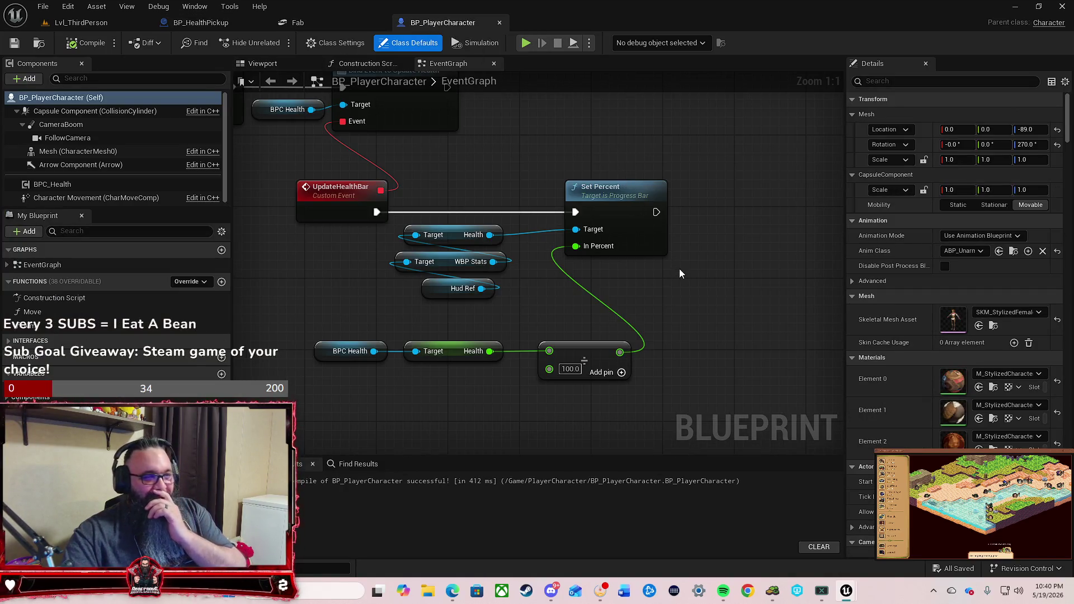
left_click_drag(706, 301, 613, 300)
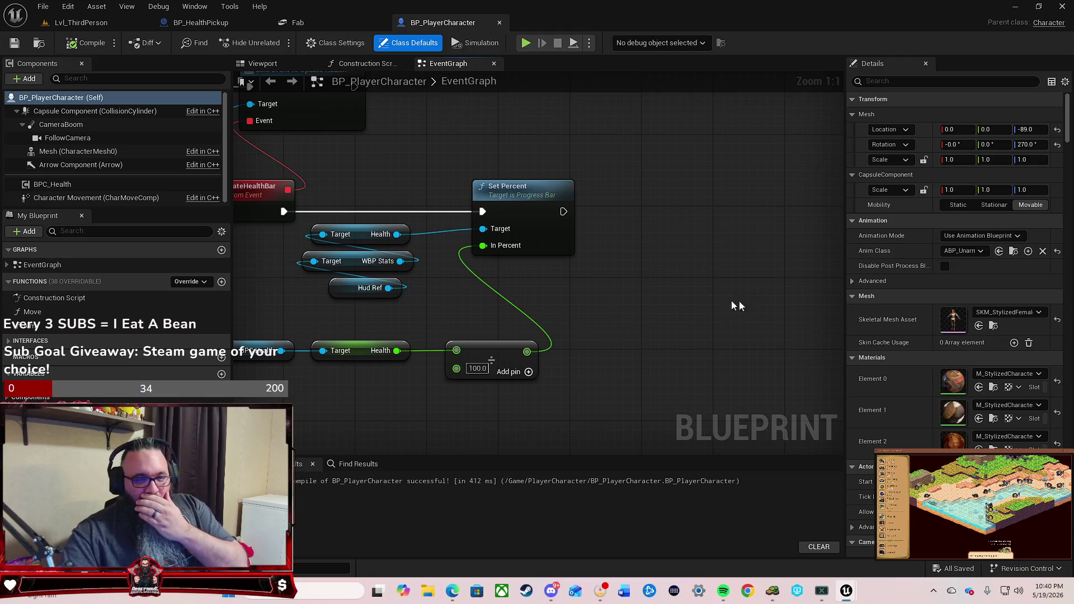
left_click(1002, 313)
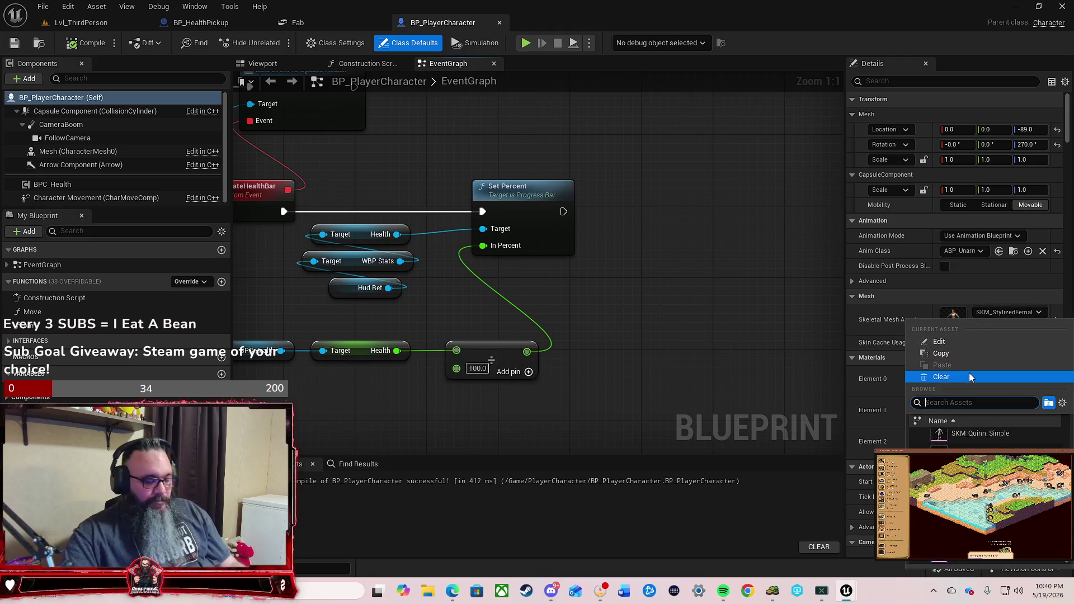
type("fema")
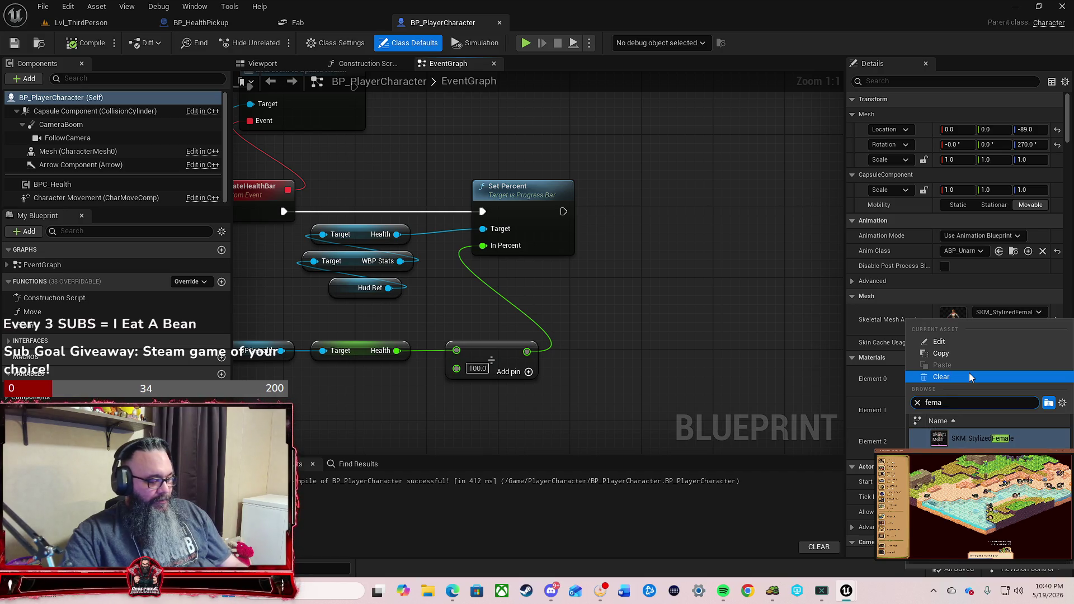
type("le")
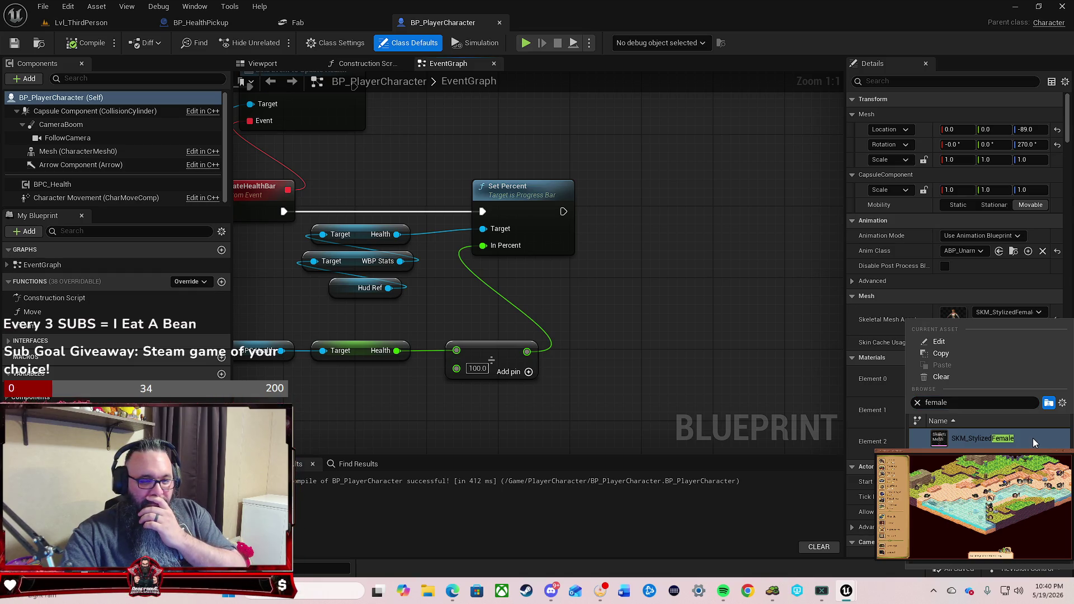
left_click(941, 376)
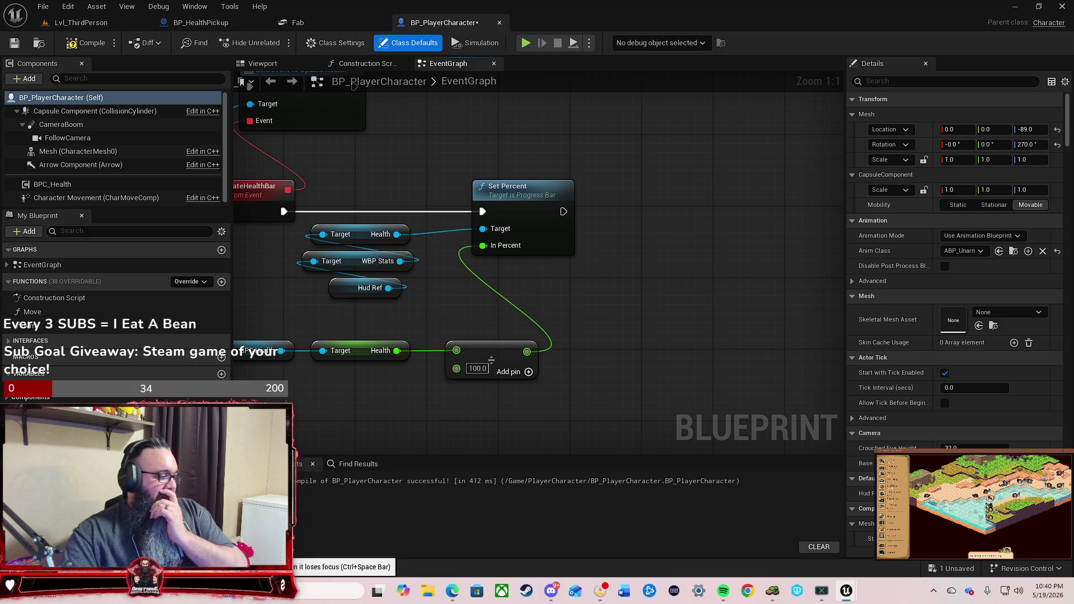
Step: Open SKM_StylizedFemale from ST_Characters_JC/Models in the skeletal mesh editor
key("ctrl+space")
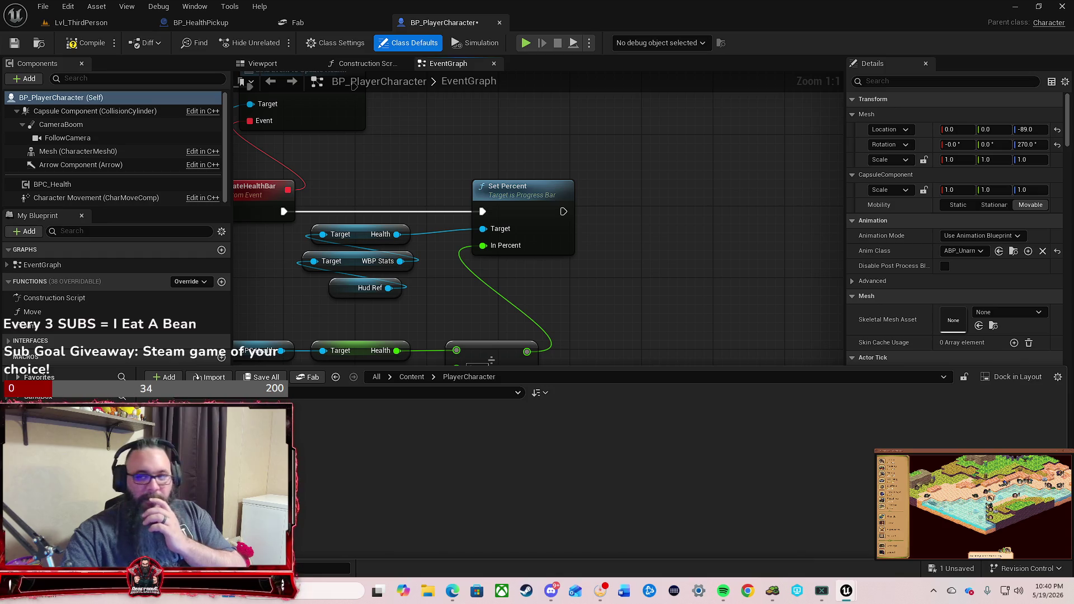
key("ctrl+space")
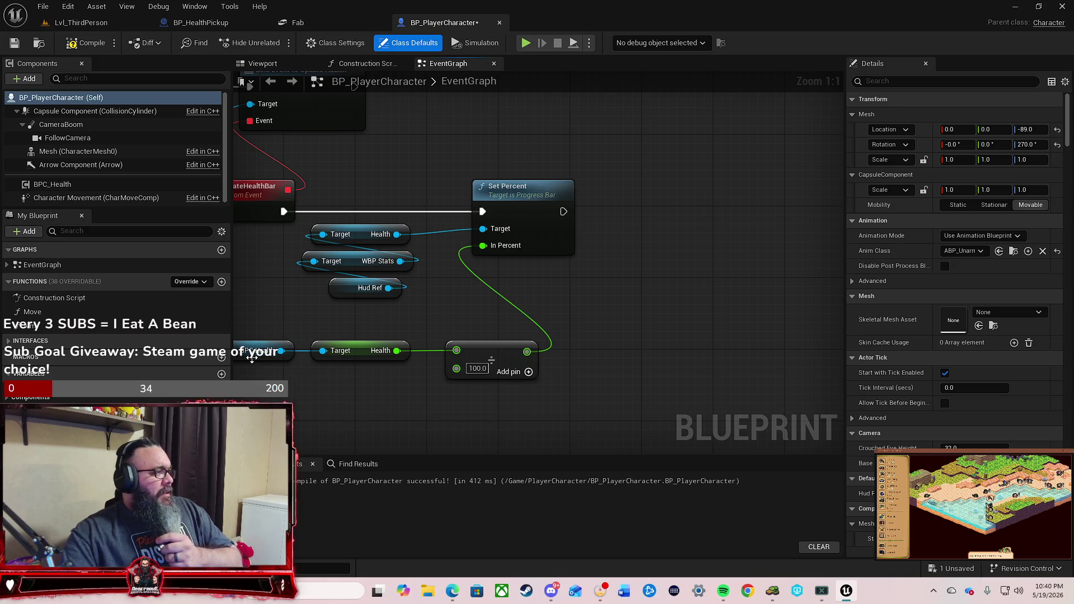
key("ctrl+space")
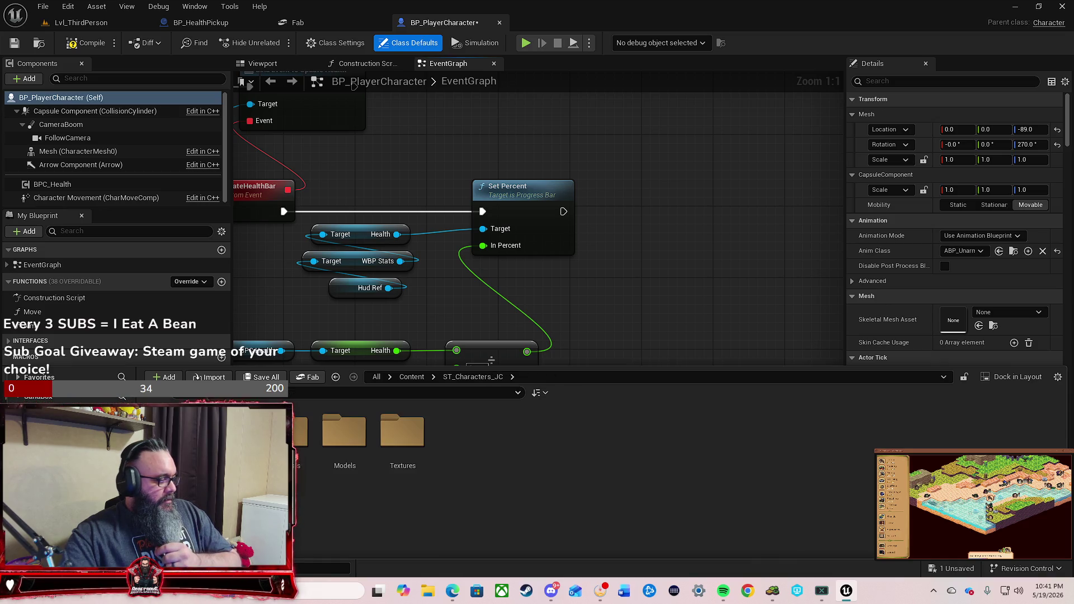
double_click(341, 446)
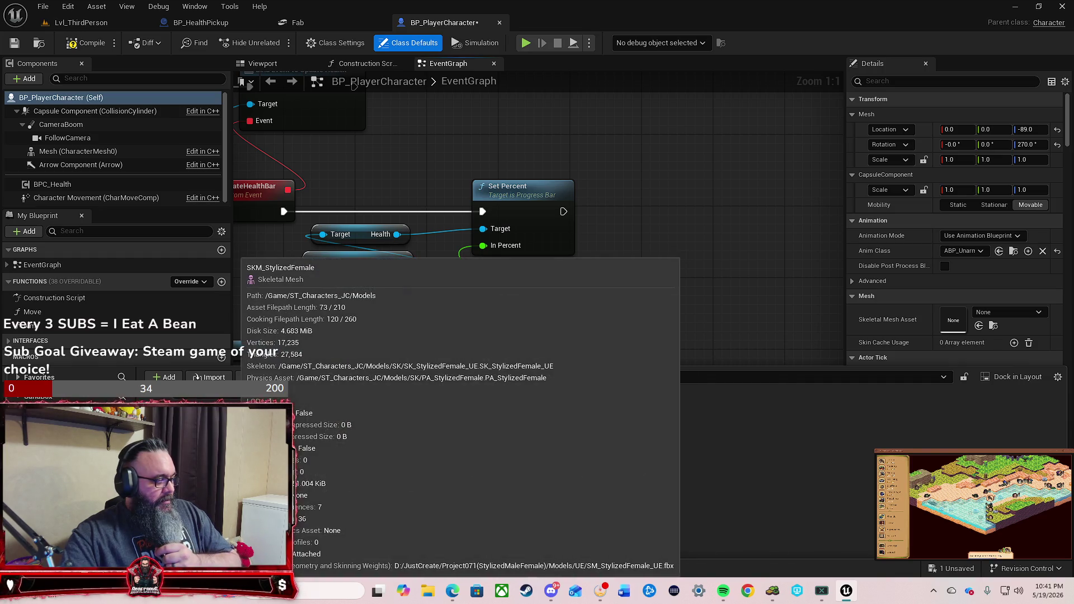
double_click(229, 436)
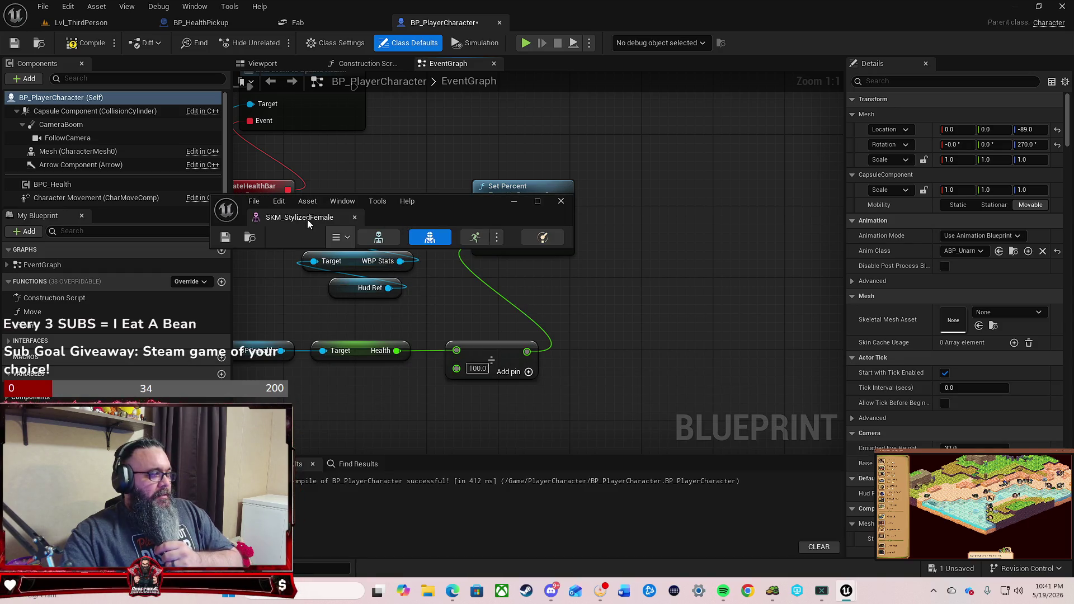
Step: Dock the SKM_StylizedFemale editor beside the other tabs, view its skeleton, then return to BP_PlayerCharacter
mouse_move(307, 219)
left_mouse_down()
mouse_move(616, 0)
mouse_move(616, 17)
left_mouse_up()
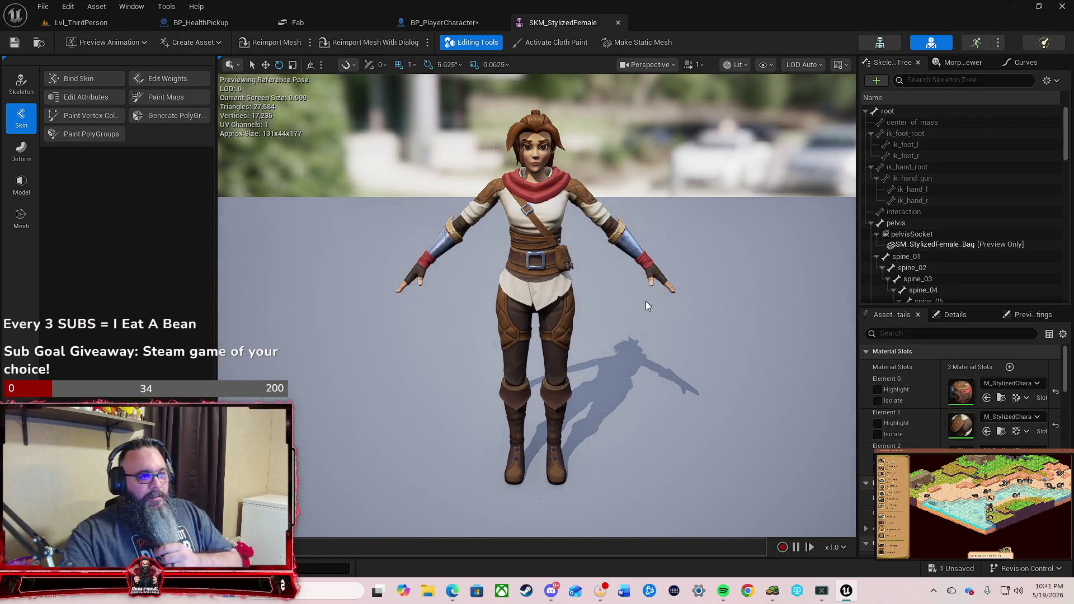
left_click(22, 84)
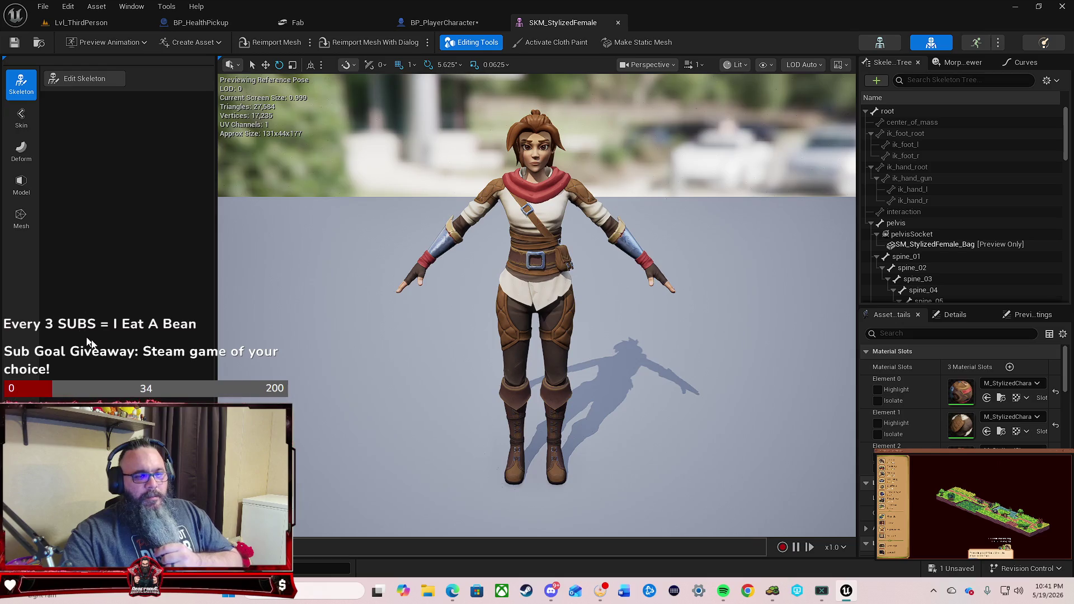
scroll(923, 442, "down", 3)
scroll(922, 440, "up", 3)
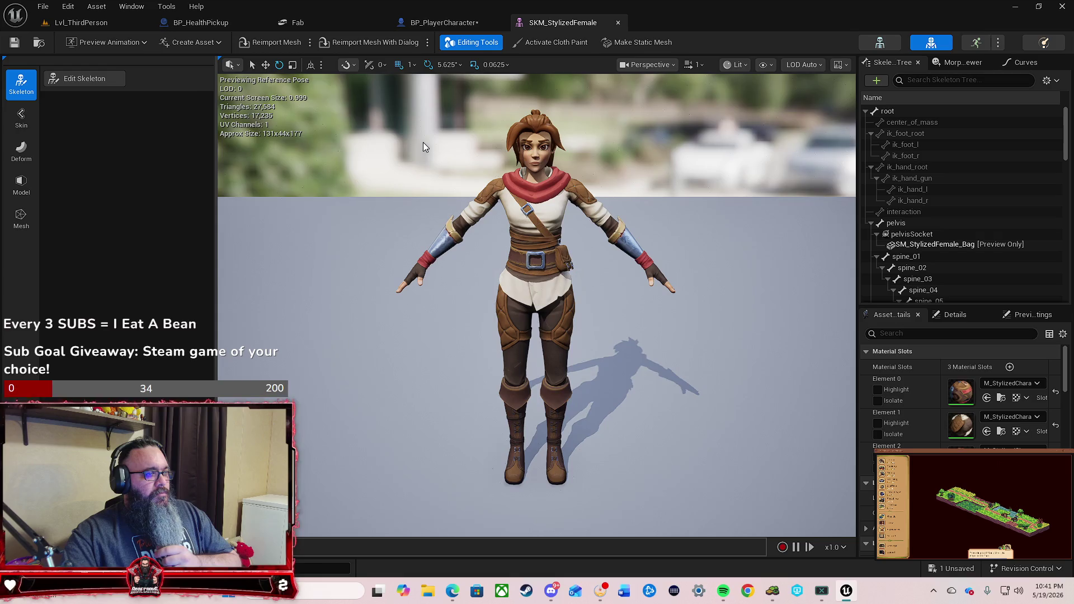
left_click(438, 24)
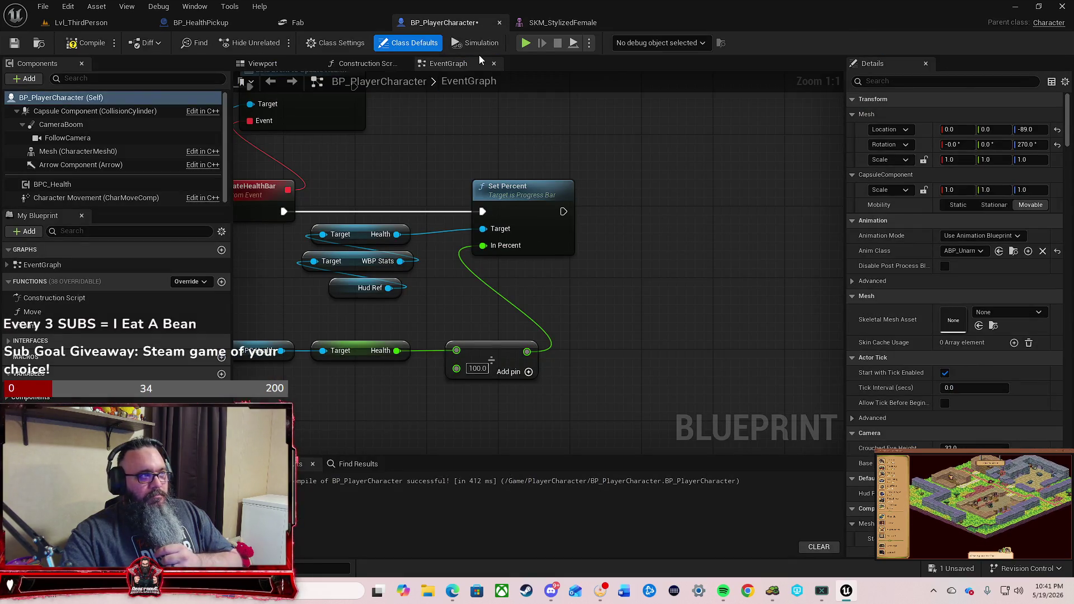
Step: With the Self component selected, assign SKM_StylizedFemale as the skeletal mesh and compile BP_PlayerCharacter
left_click(88, 99)
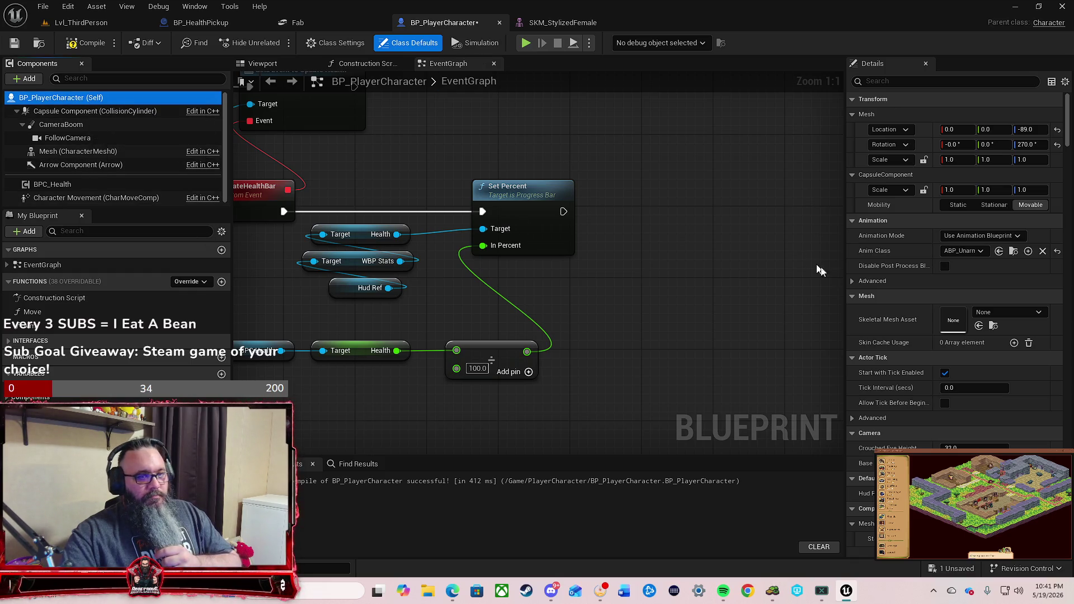
scroll(938, 301, "down", 3)
scroll(937, 301, "up", 3)
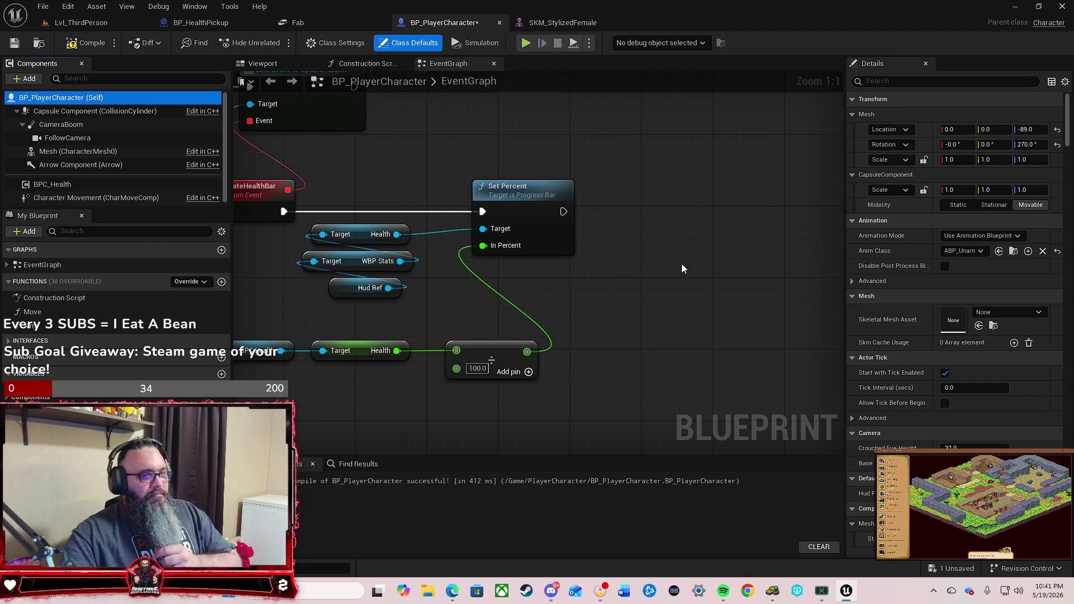
left_click(1025, 318)
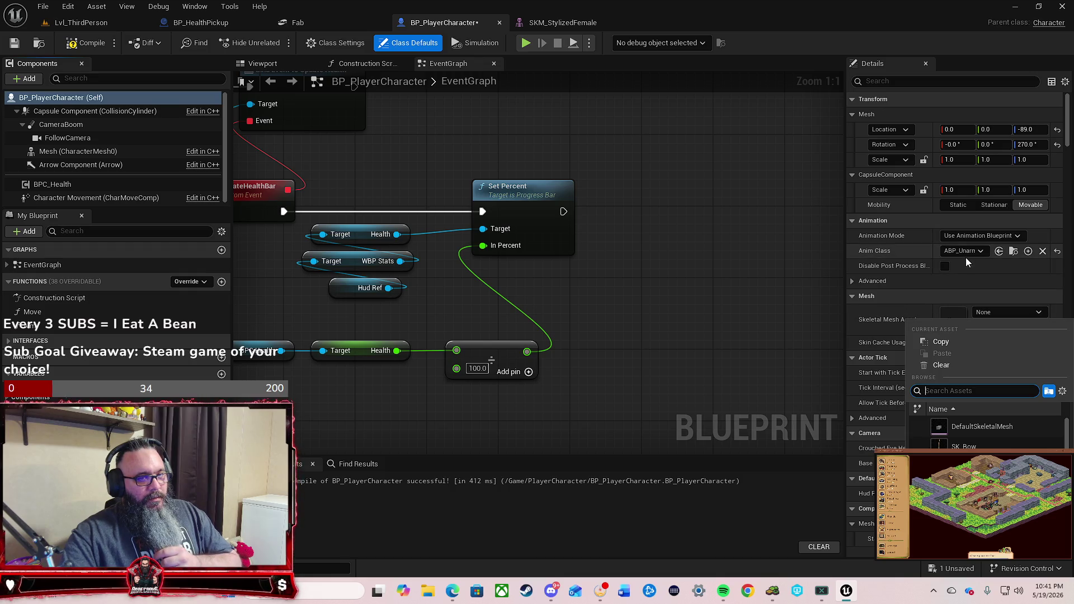
scroll(912, 312, "down", 2)
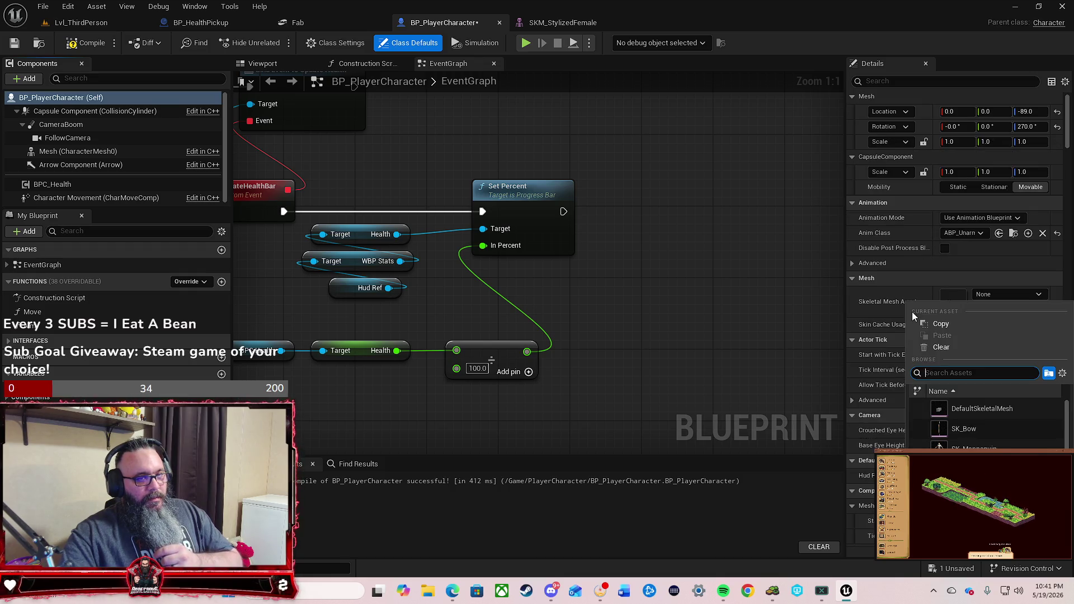
left_click(951, 282)
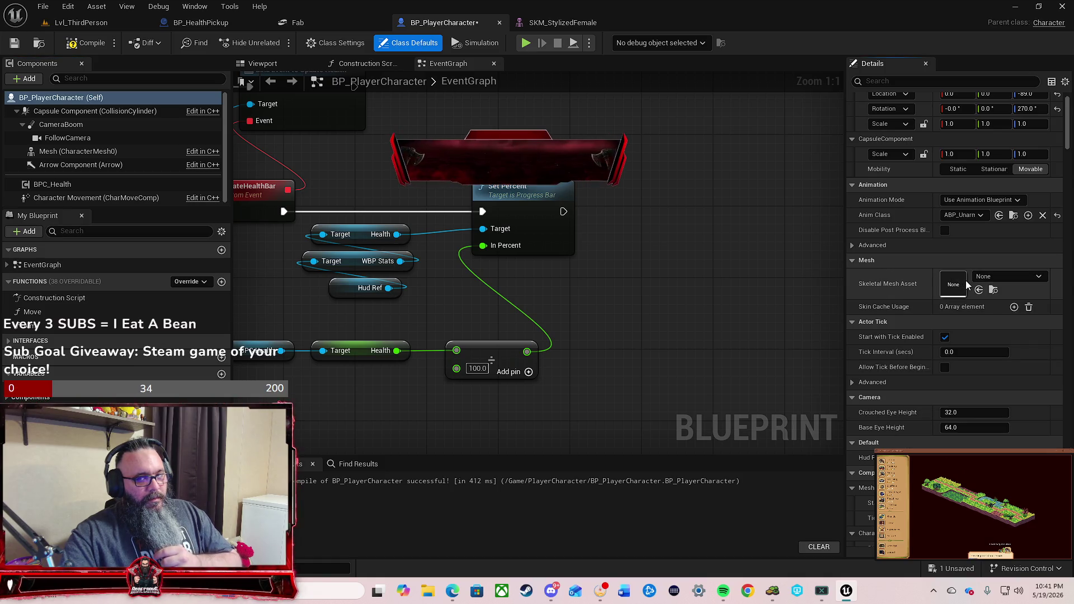
left_click(984, 276)
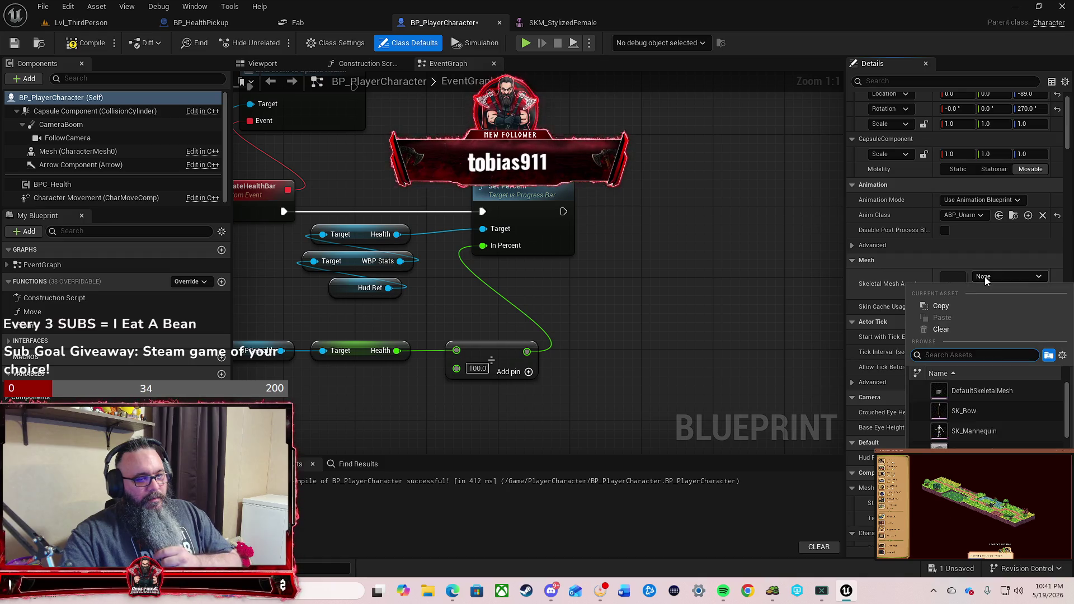
scroll(1004, 438, "down", 3)
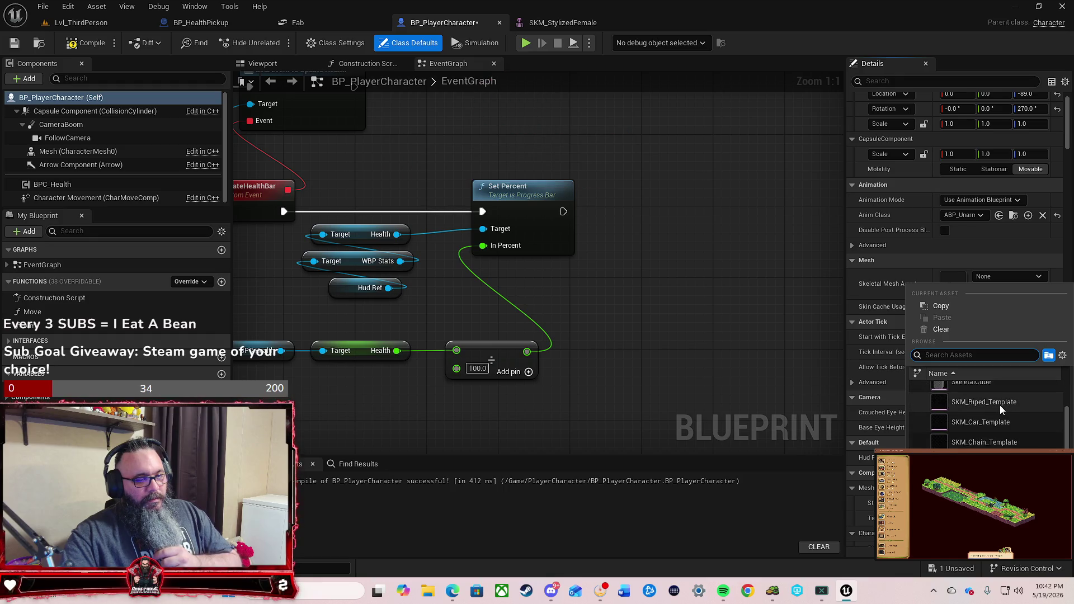
scroll(999, 405, "down", 4)
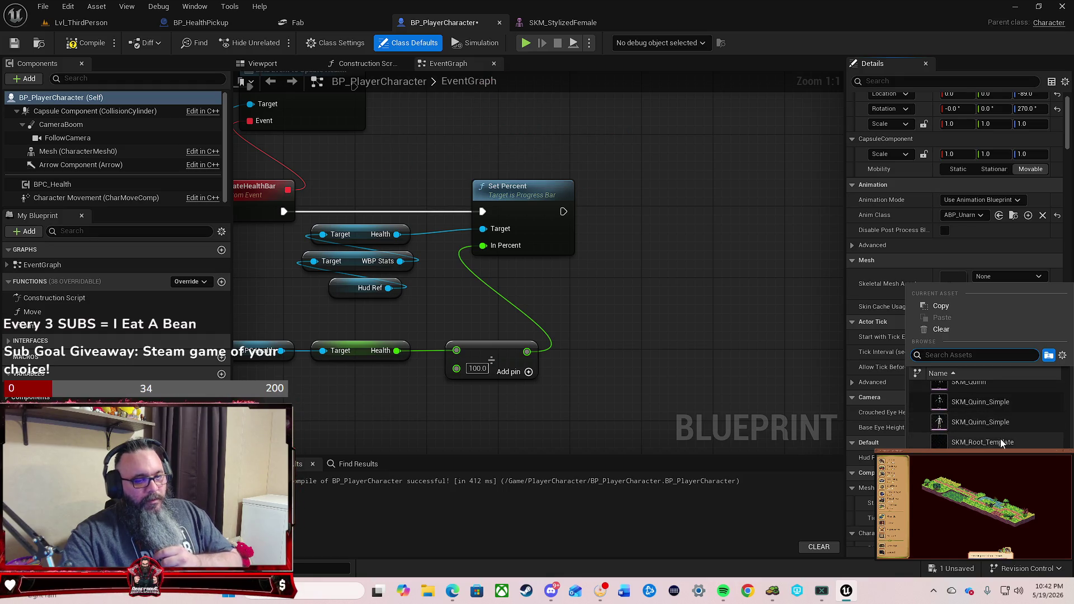
left_click(1001, 441)
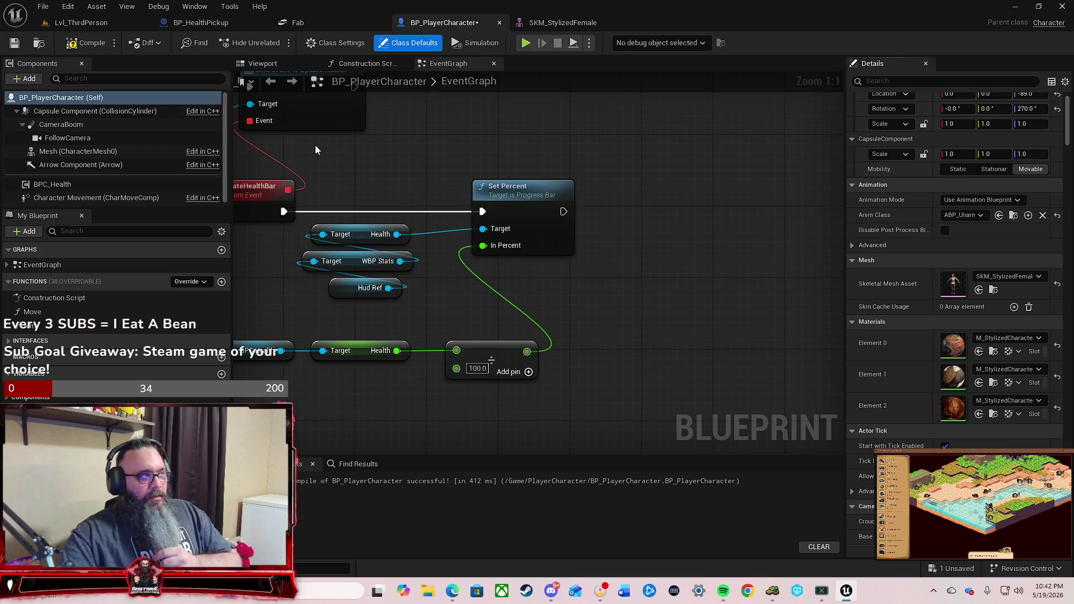
left_click(85, 48)
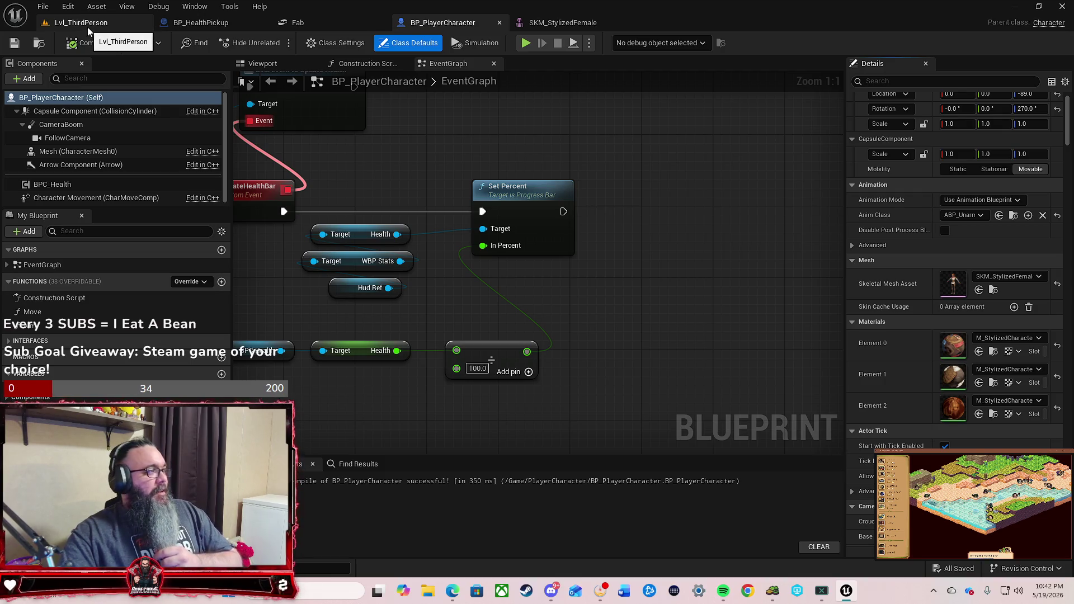
left_click(103, 24)
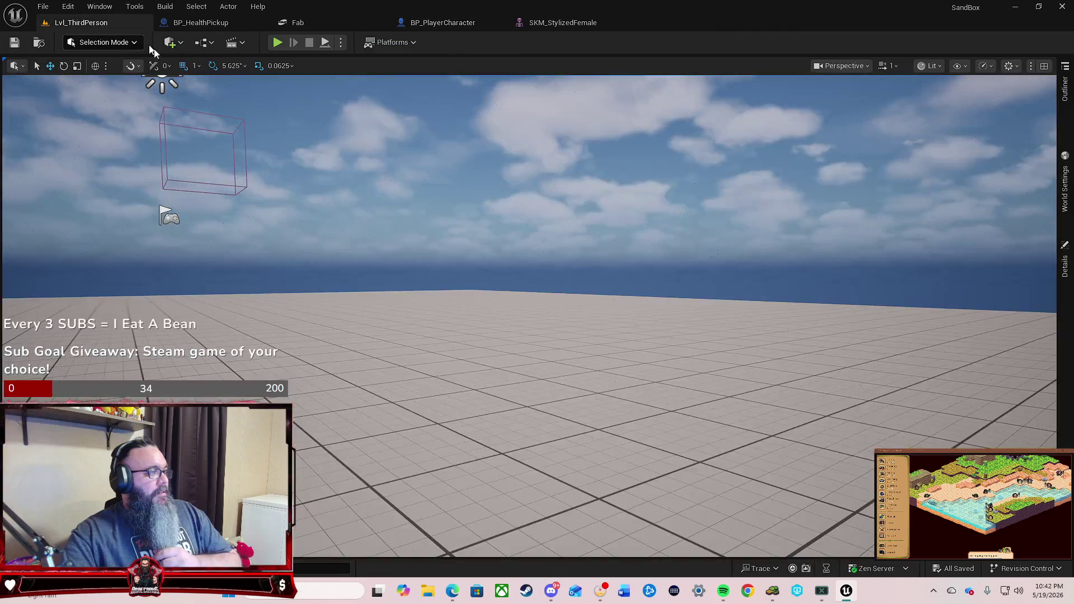
left_click(274, 45)
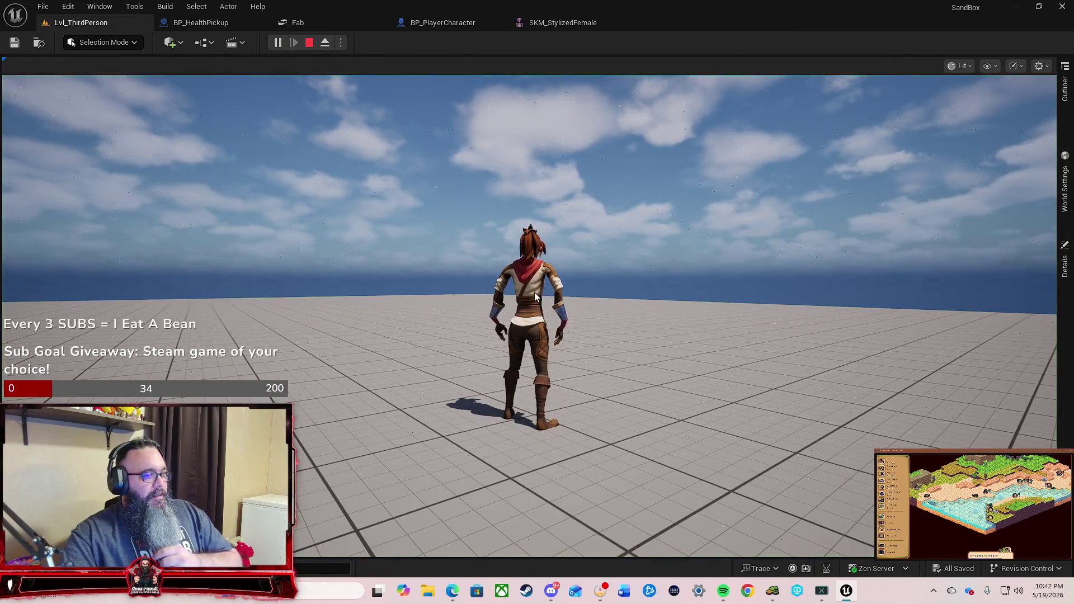
mouse_move(537, 303)
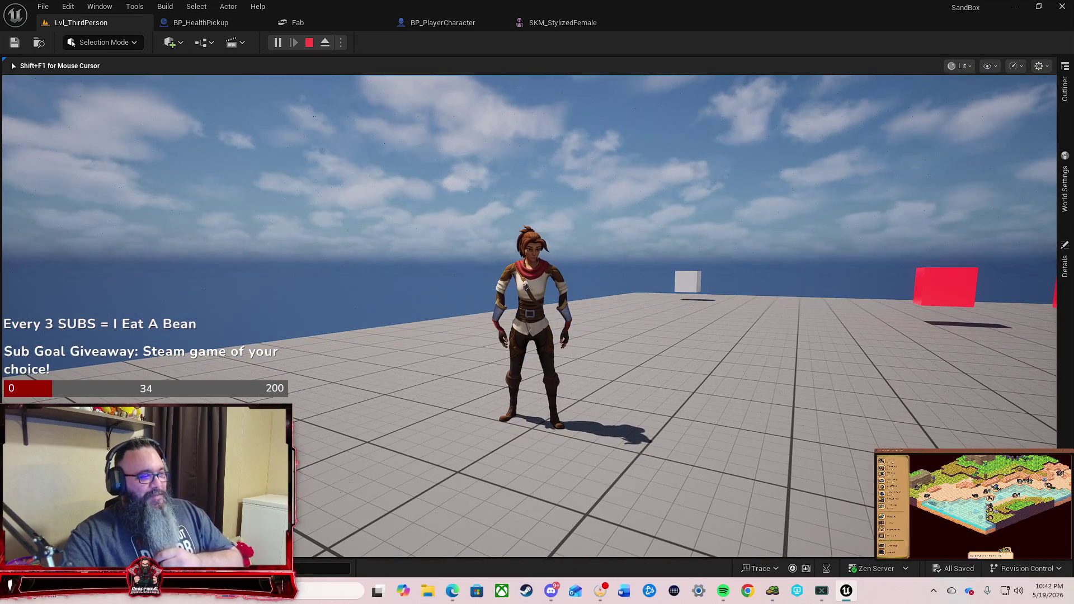
key("Escape")
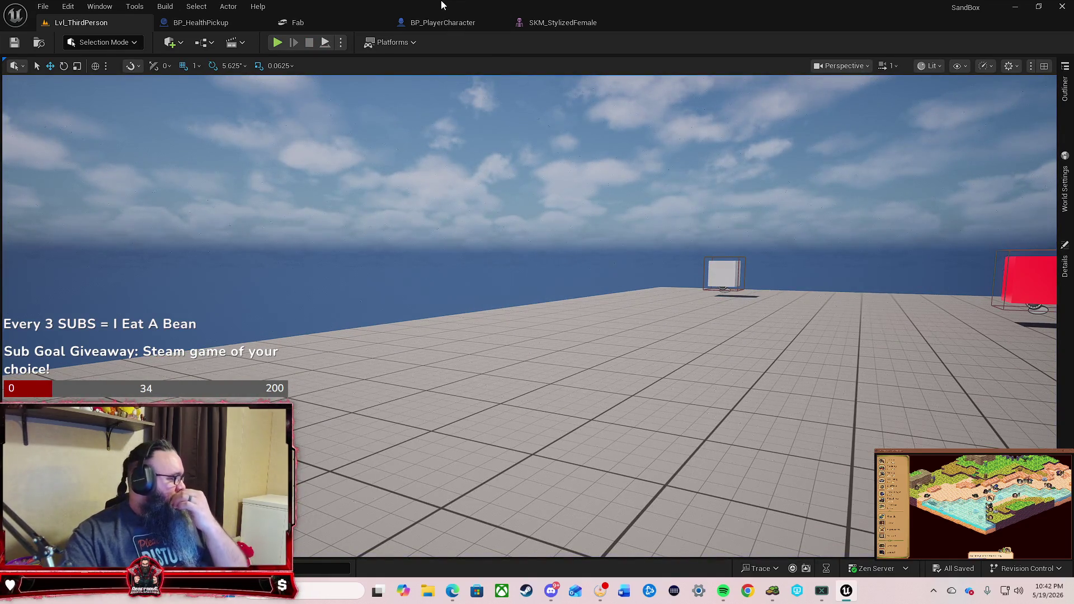
Step: Open the SK_StylizedFemale_UE skeleton from the SKM_StylizedFemale mesh editor, then go back to the mesh editor
left_click(560, 22)
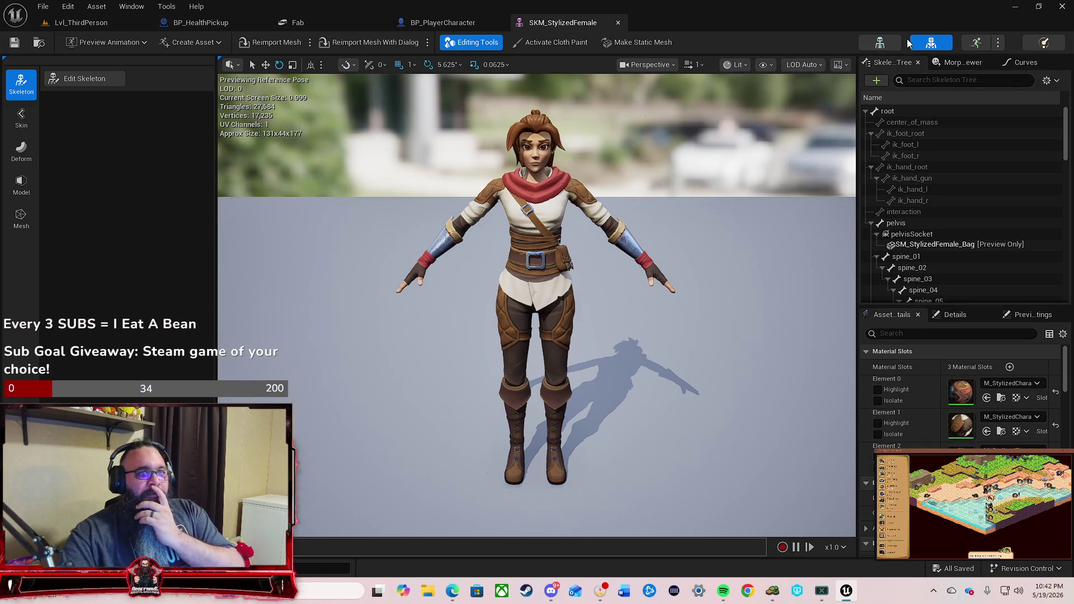
left_click(889, 42)
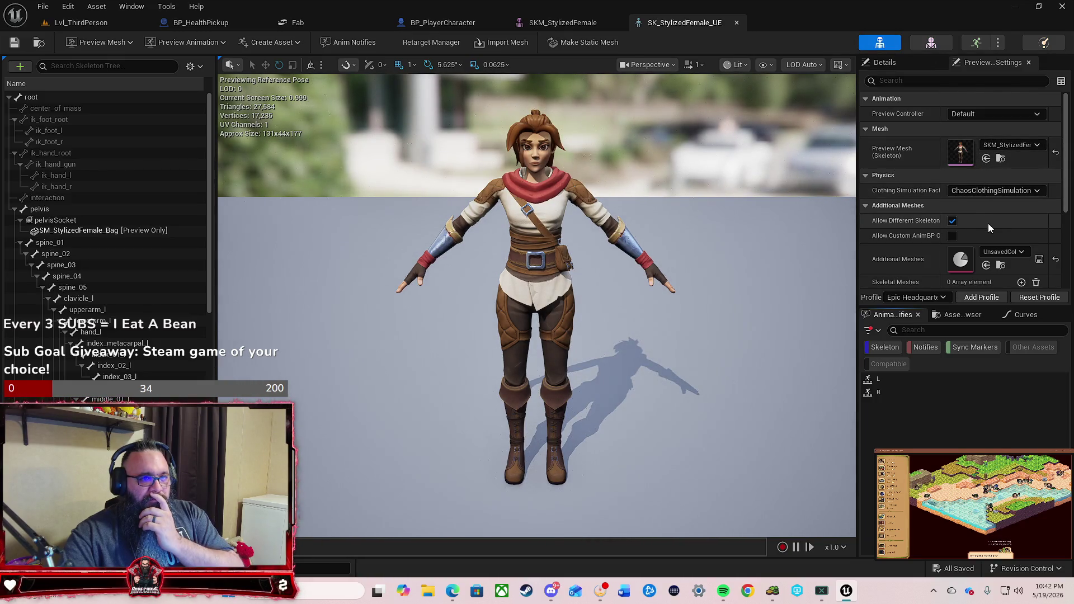
left_click(570, 26)
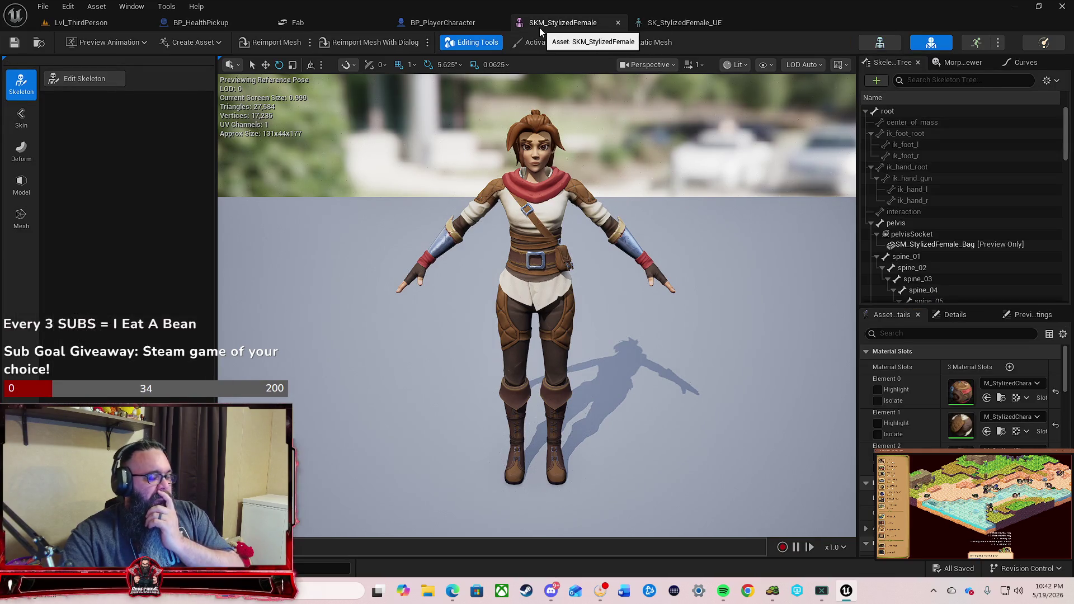
Step: Search 'quin' to set the character's skeletal mesh to SK_Mannequin, compile, and switch to Lvl_ThirdPerson
left_click(469, 24)
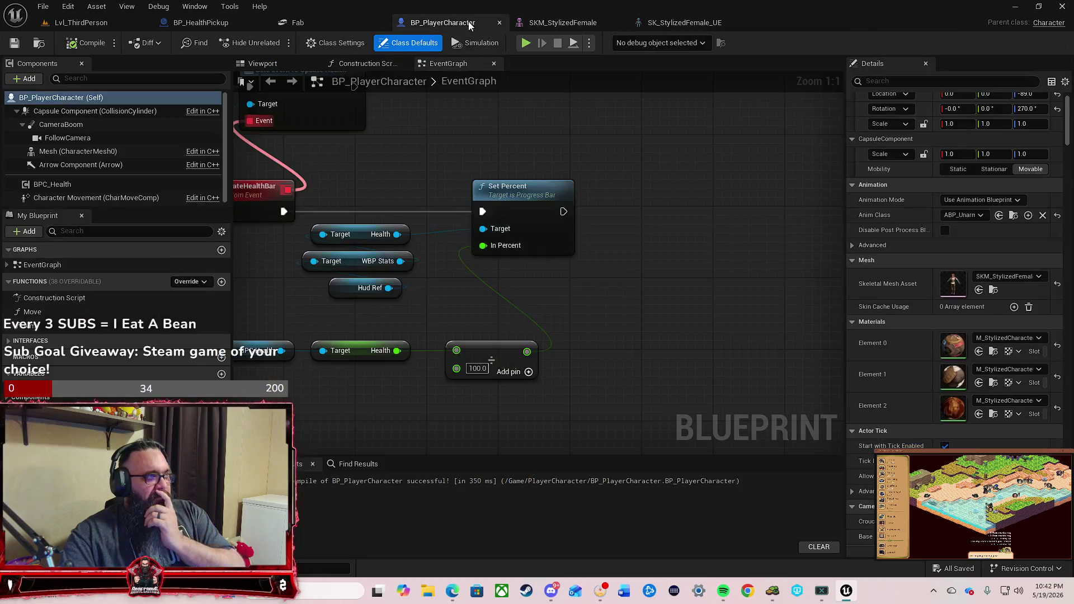
left_click(1027, 280)
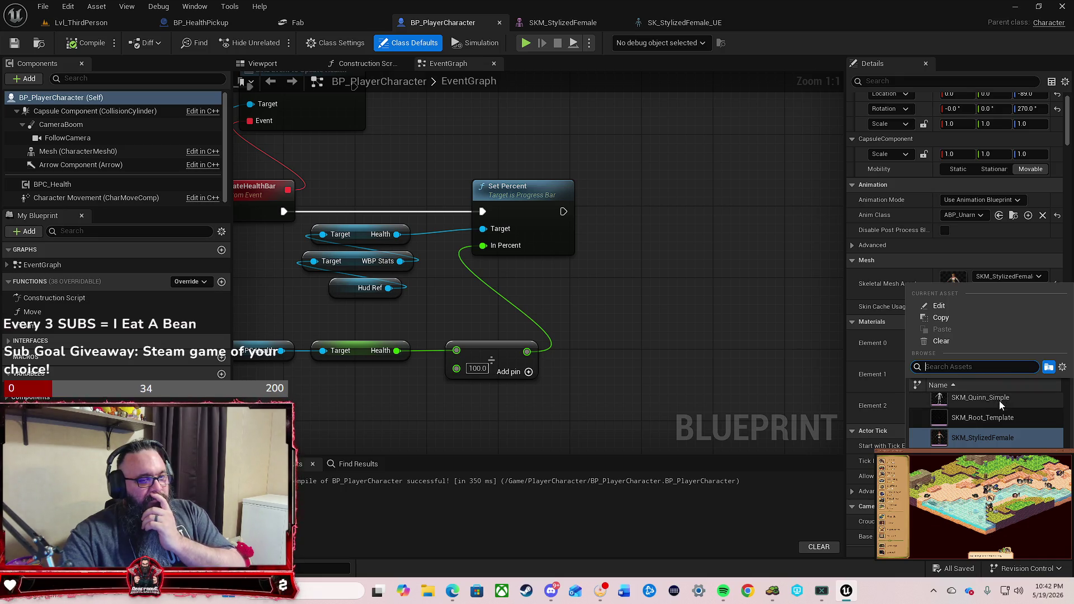
scroll(1005, 400, "down", 3)
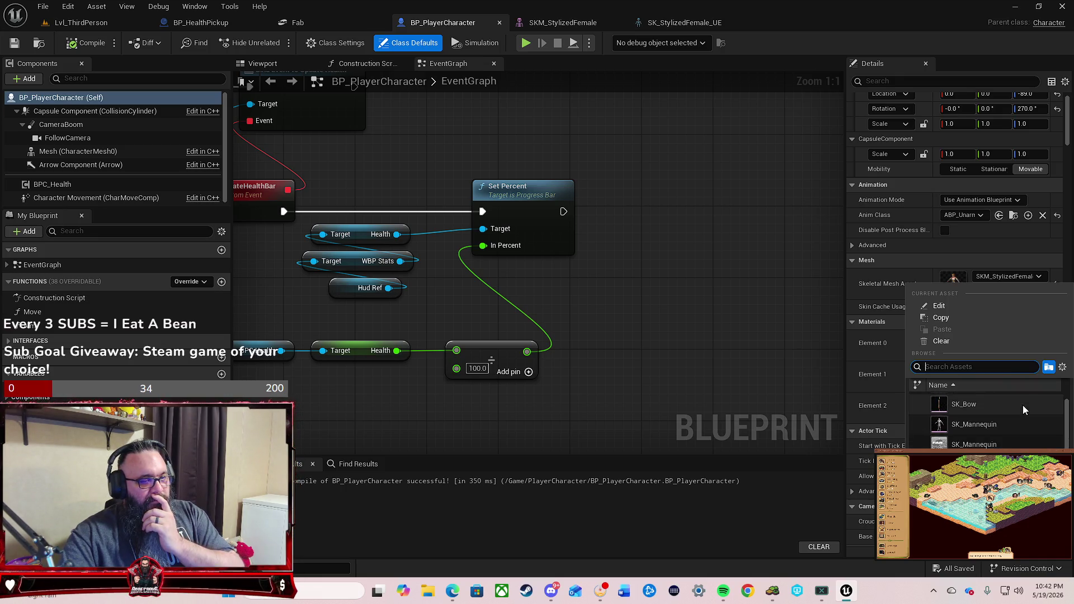
scroll(1023, 405, "up", 1)
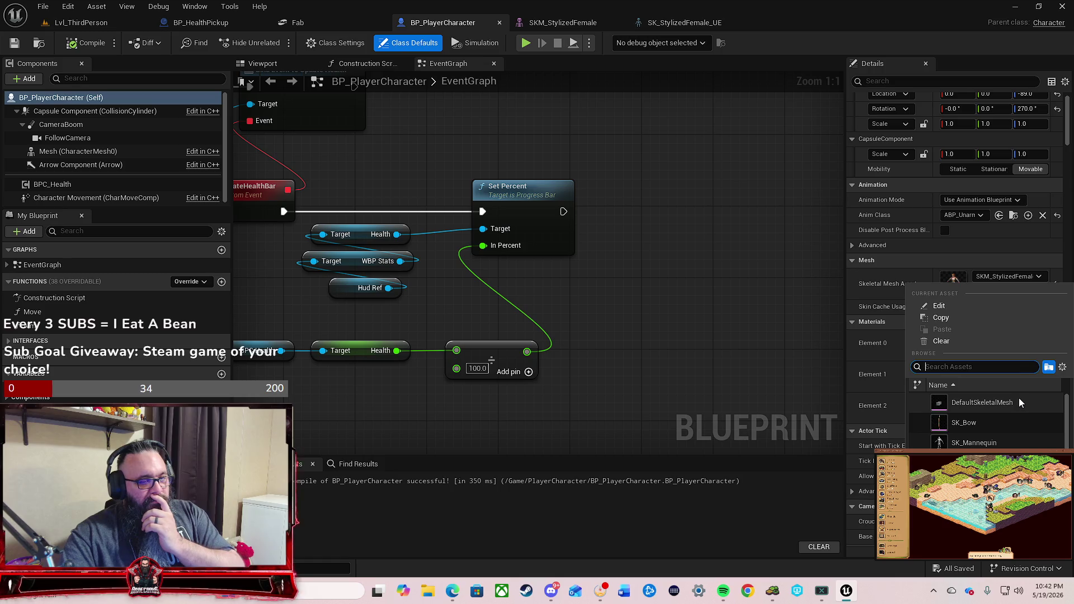
scroll(987, 420, "down", 2)
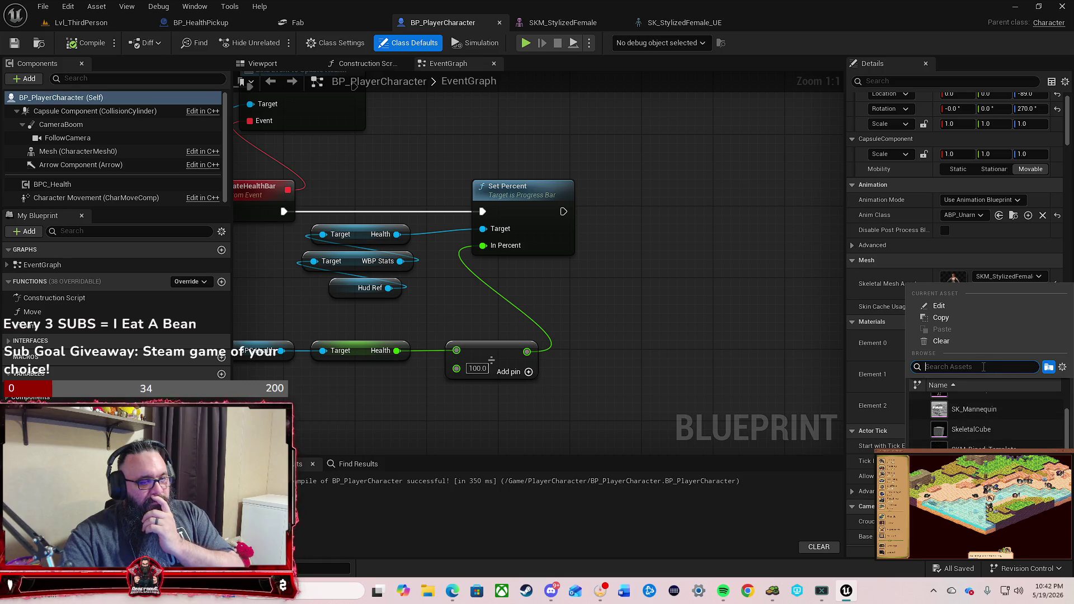
type("quin")
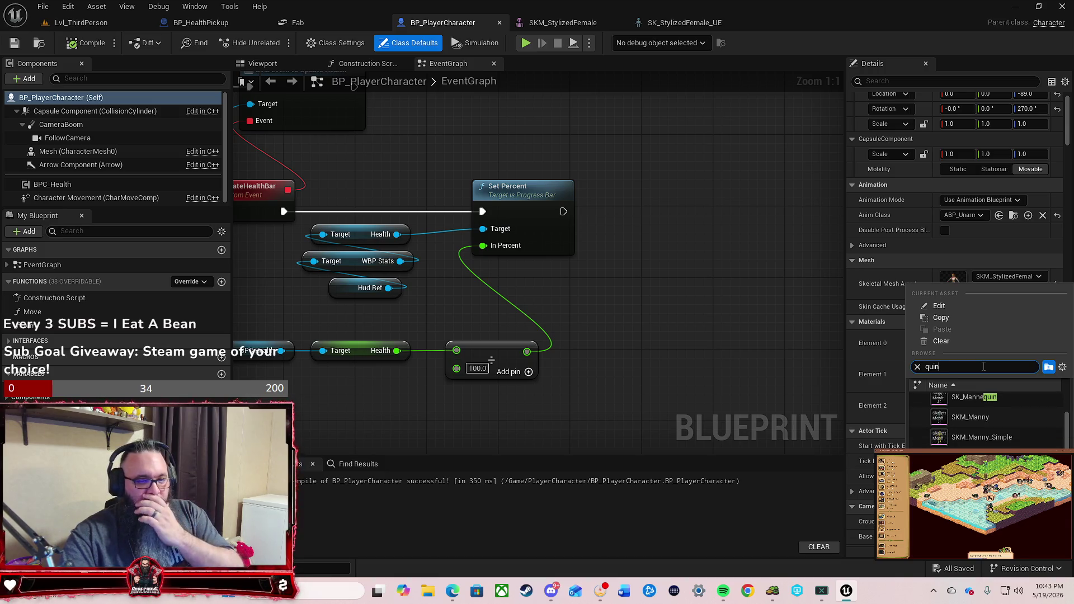
key("Escape")
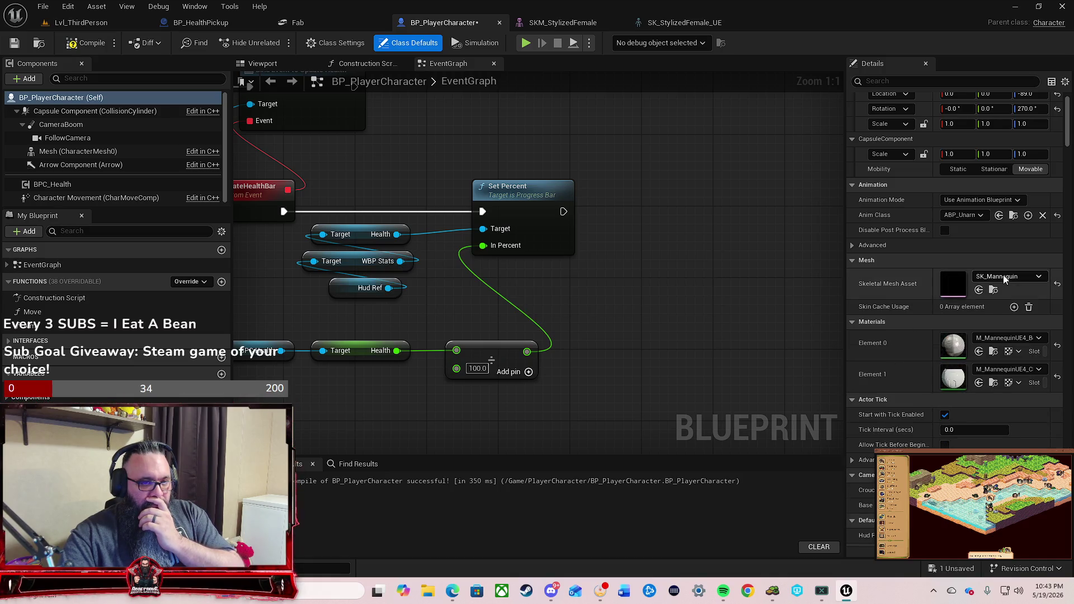
left_click(90, 43)
left_click(96, 24)
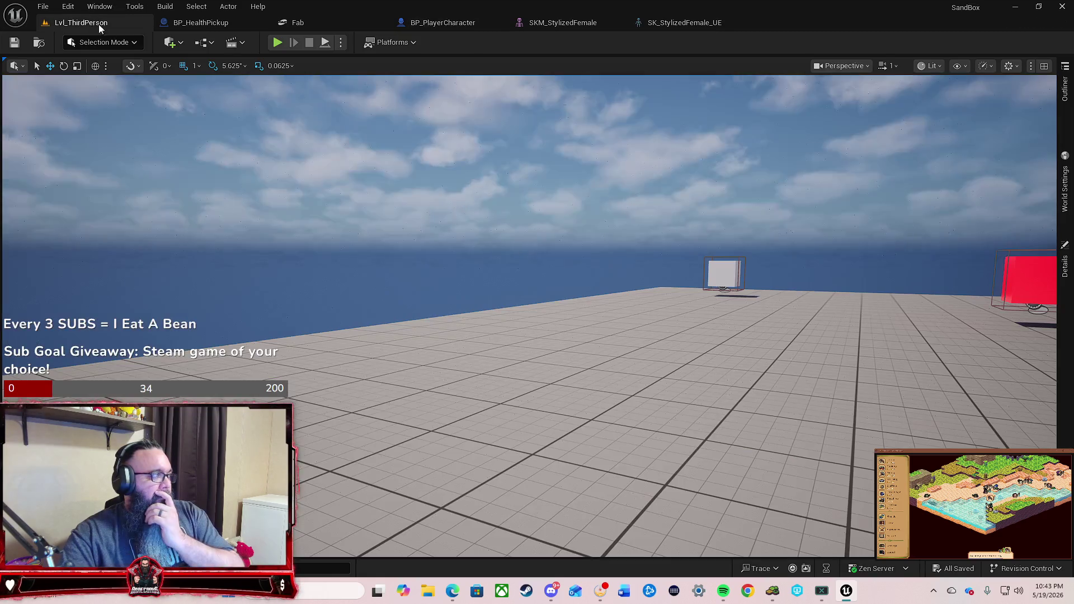
Step: Run a quick playtest with the mannequin character, then go back to BP_PlayerCharacter
left_click(275, 47)
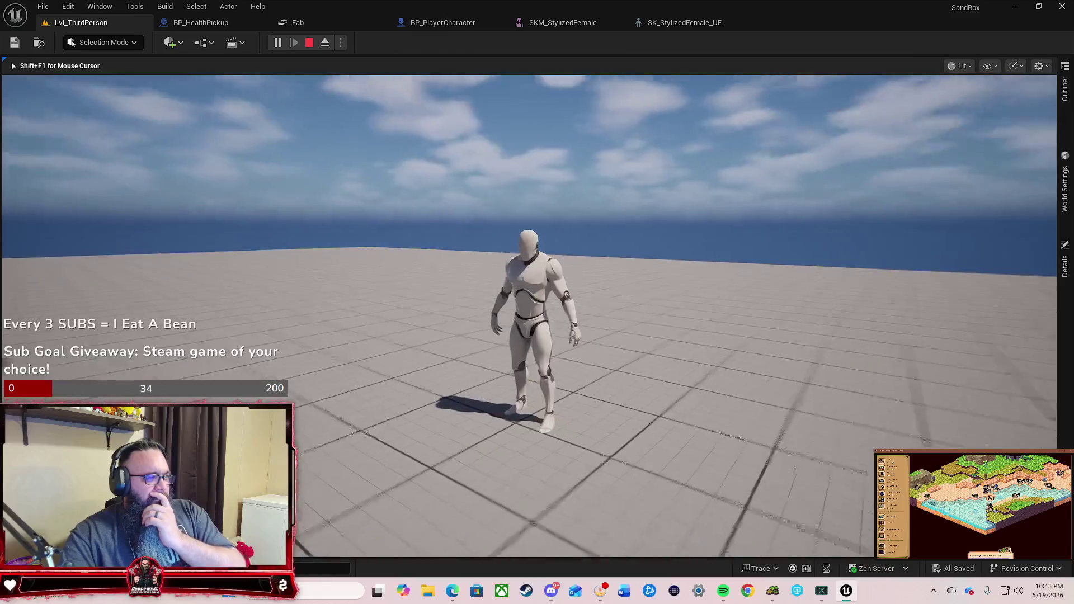
key("Escape")
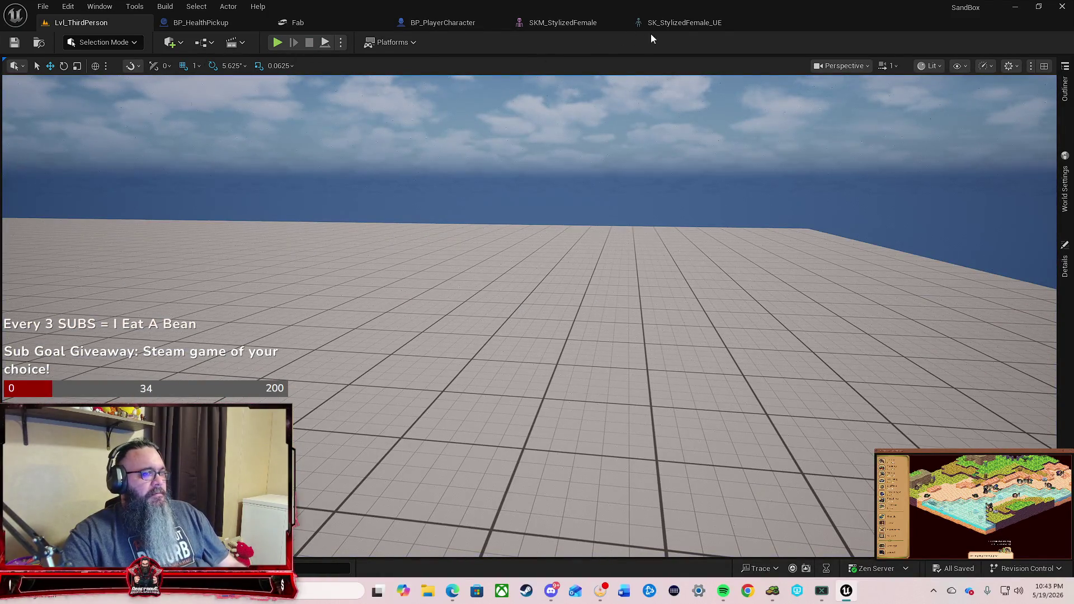
left_click(465, 24)
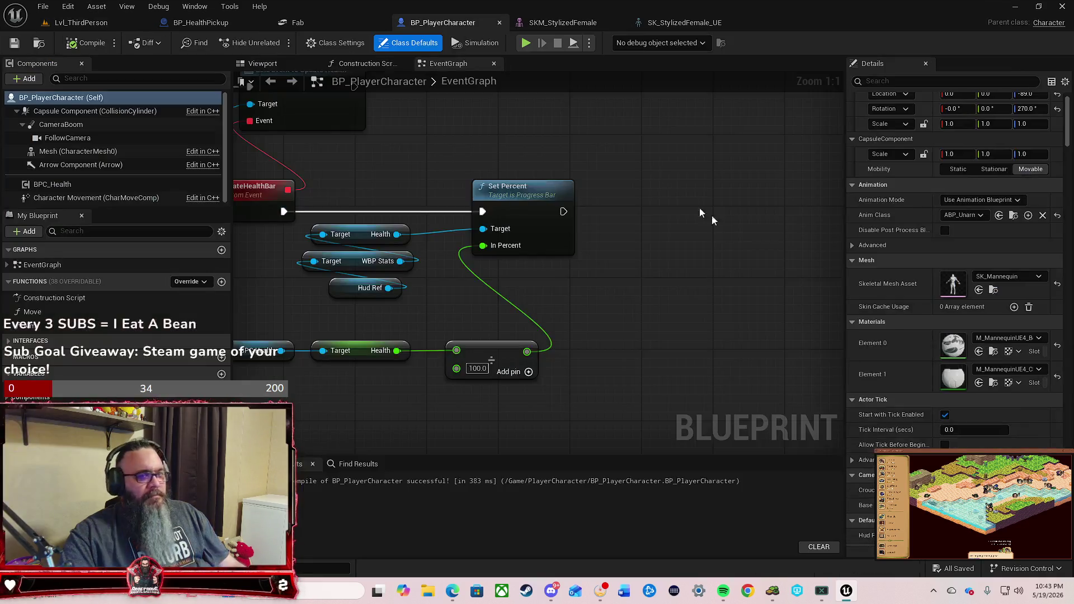
Step: Pick SKM_Quinn from the Skeletal Mesh Asset list, then switch to the Lvl_ThirdPerson level
left_click(1002, 280)
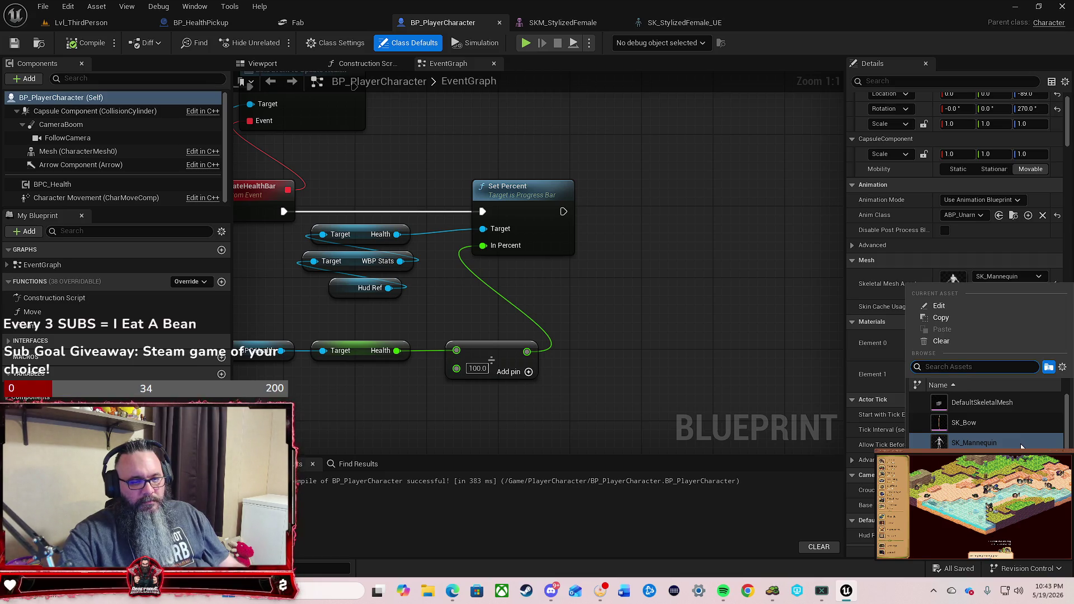
scroll(1021, 446, "down", 1)
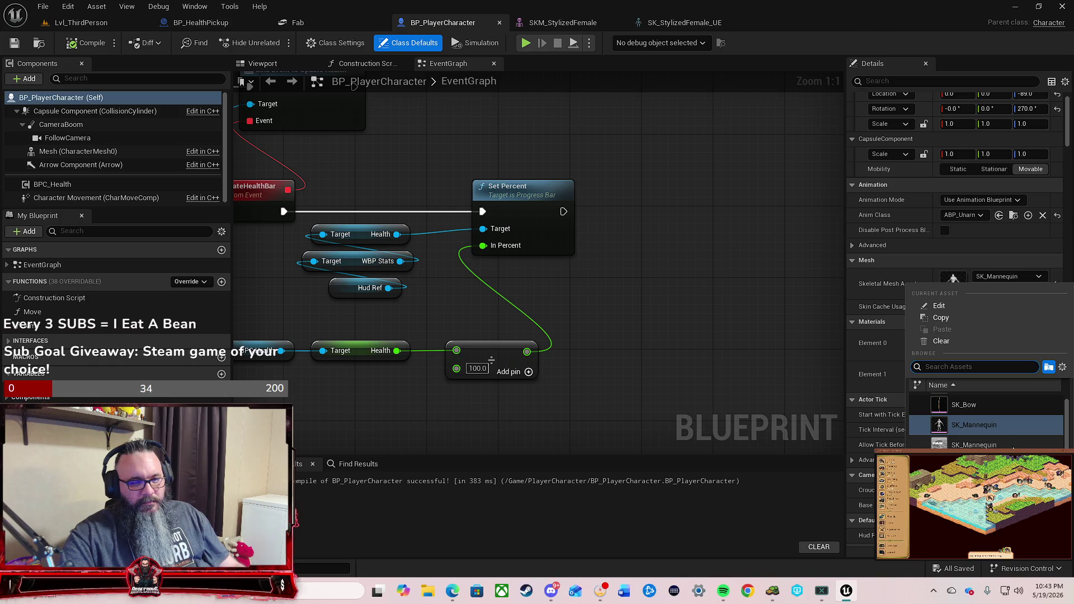
scroll(985, 420, "down", 3)
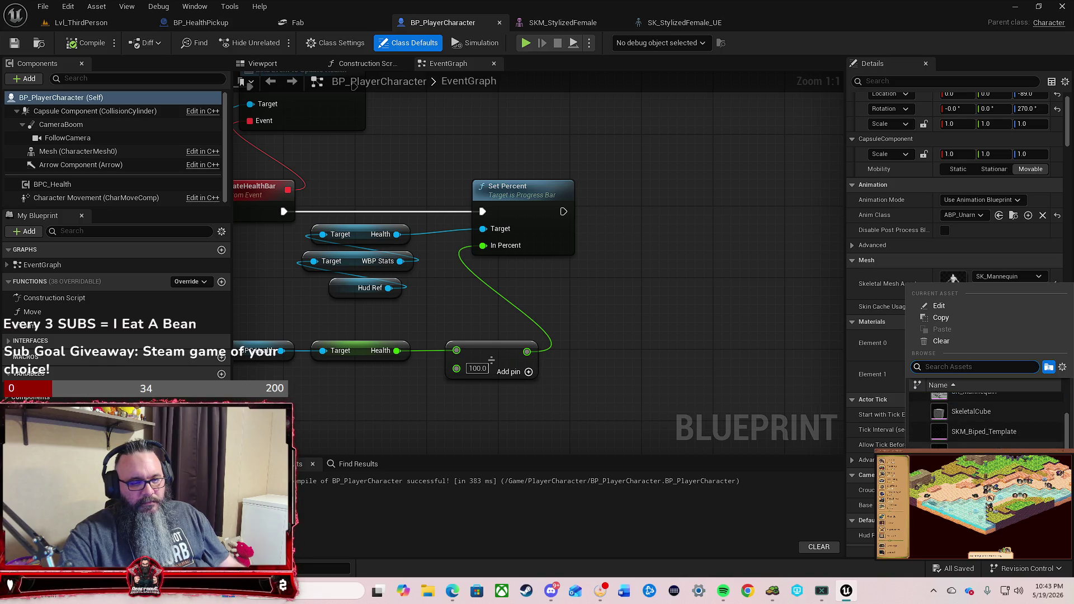
scroll(985, 419, "down", 3)
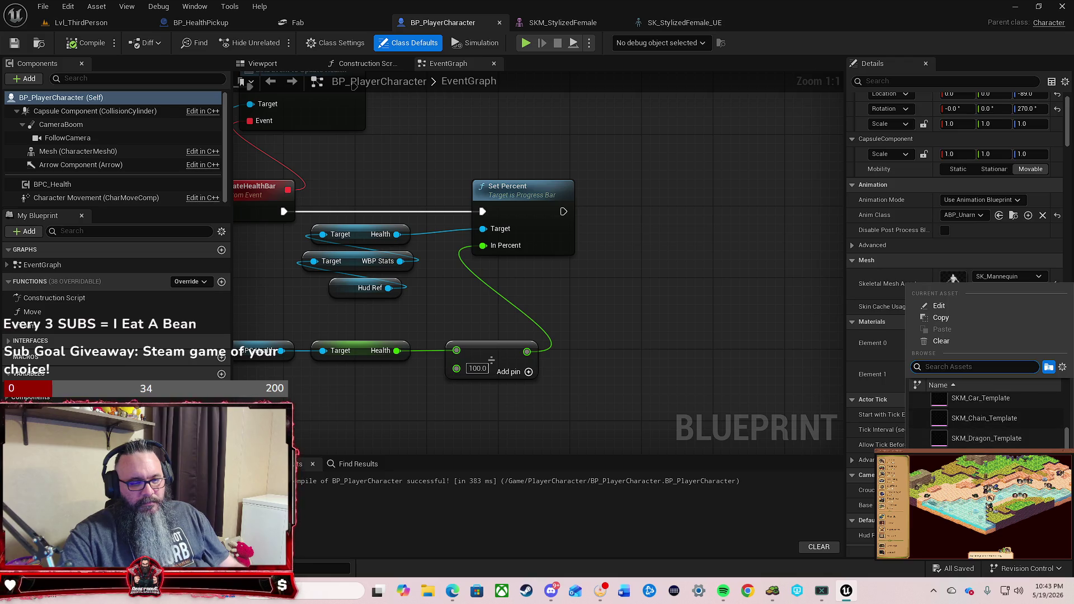
scroll(985, 420, "down", 2)
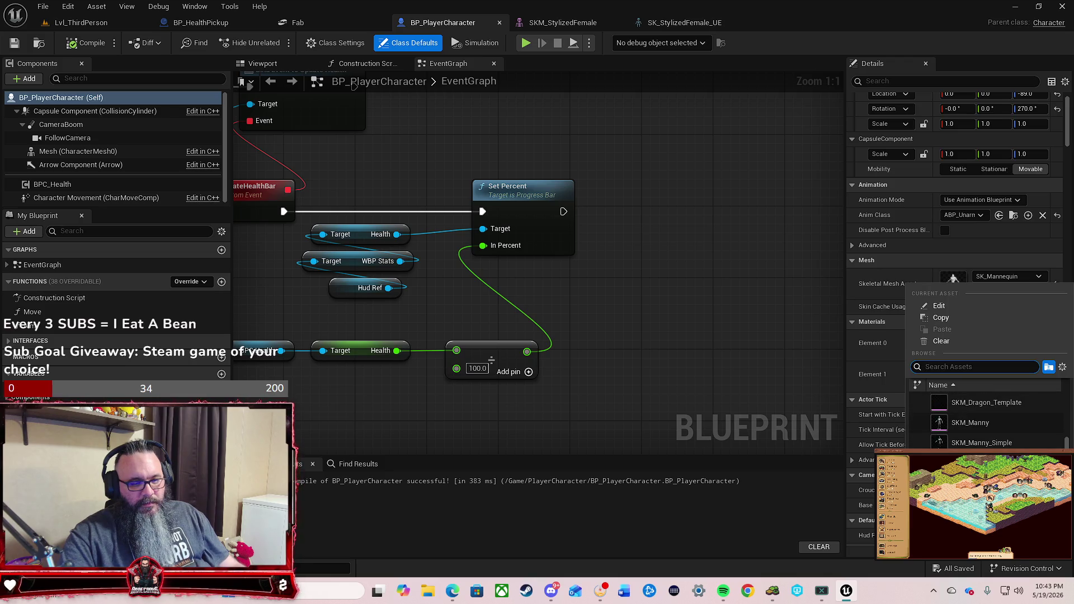
left_click(982, 462)
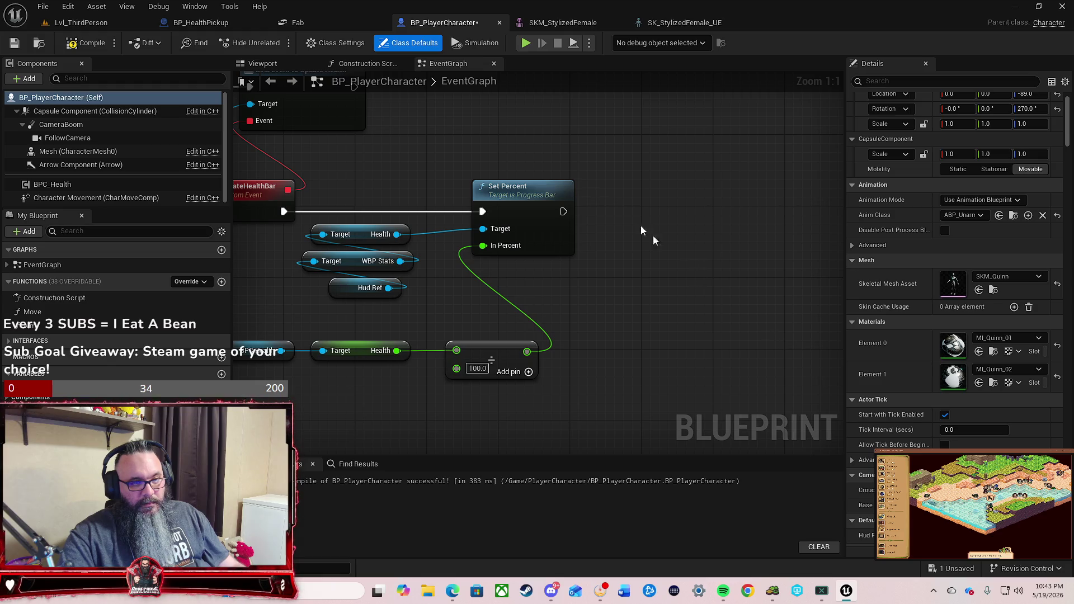
left_click(111, 23)
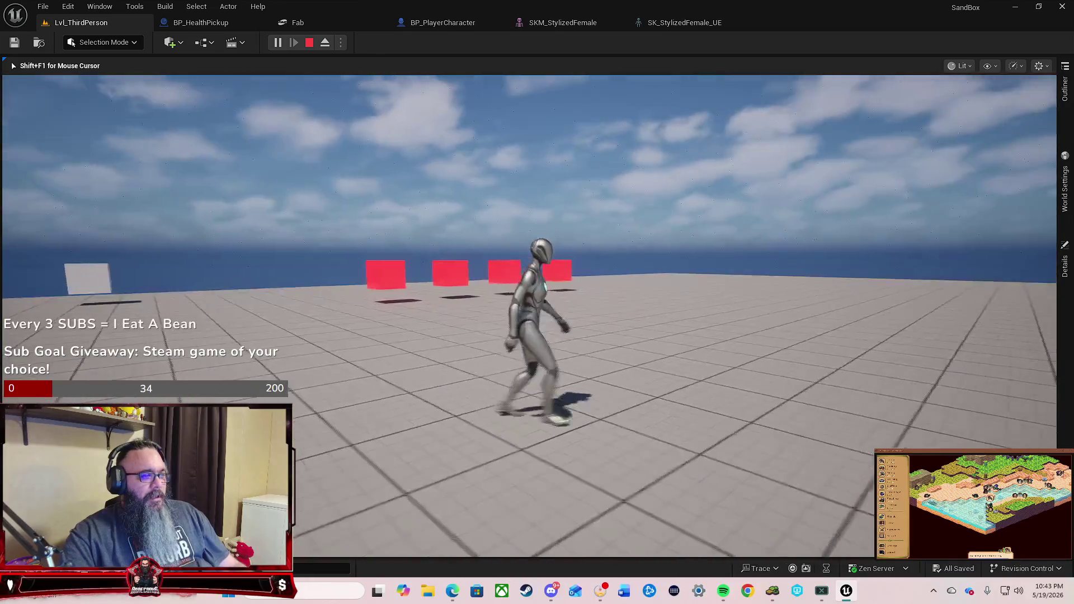
Step: Playtest by running Quinn toward the red boxes and back, then return to BP_PlayerCharacter
key("w")
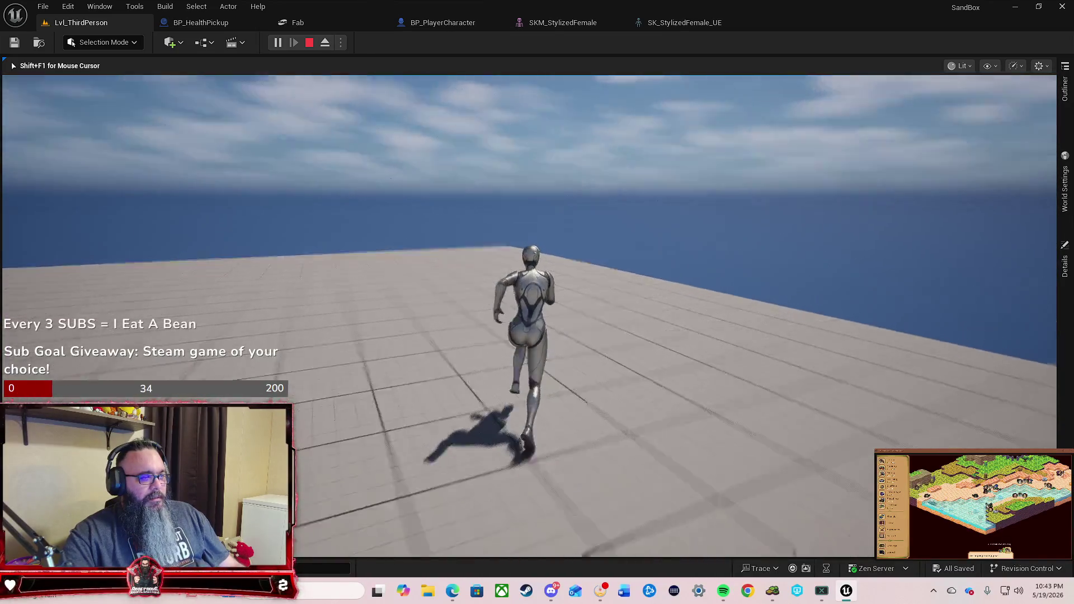
key("w")
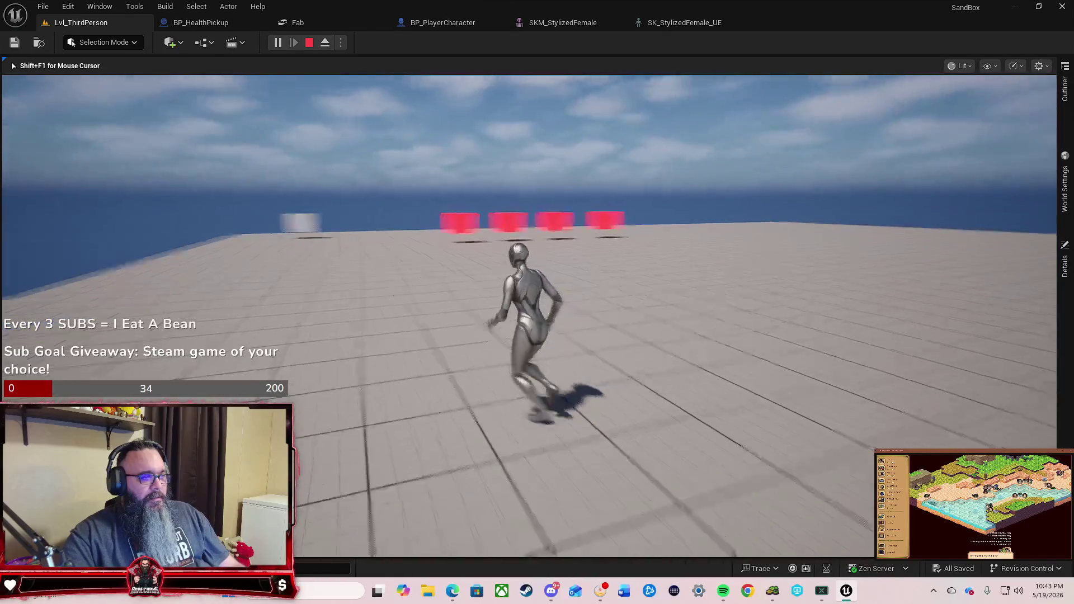
key("w")
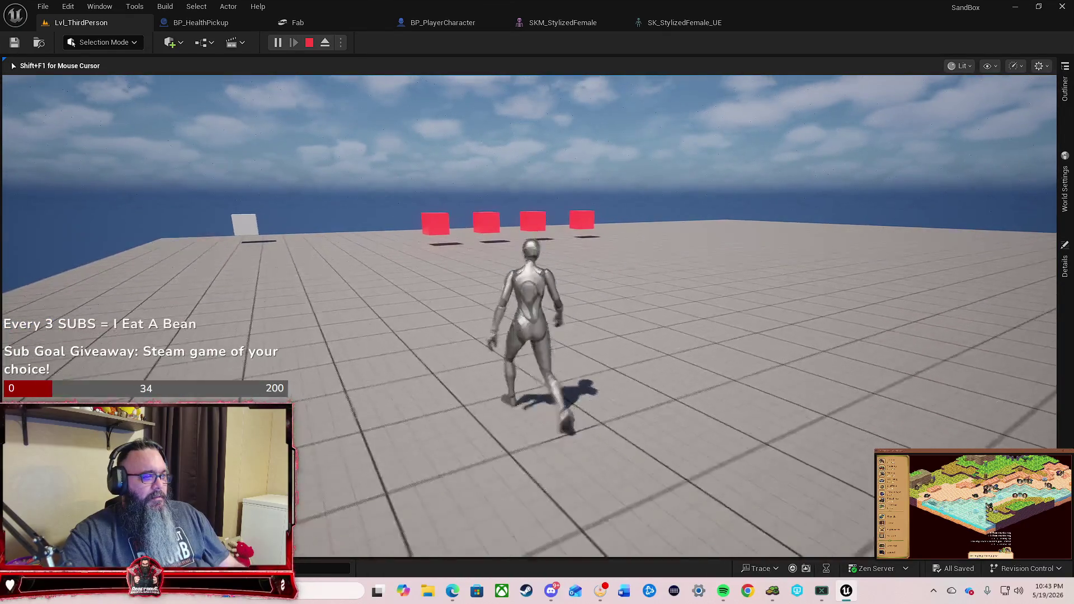
key("s")
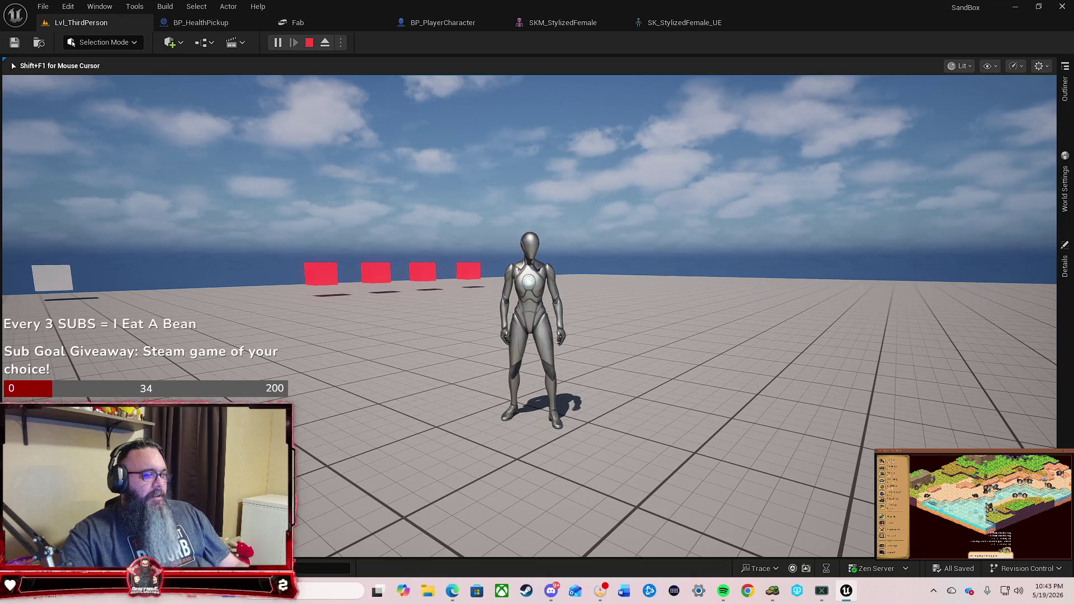
key("Escape")
left_click(448, 21)
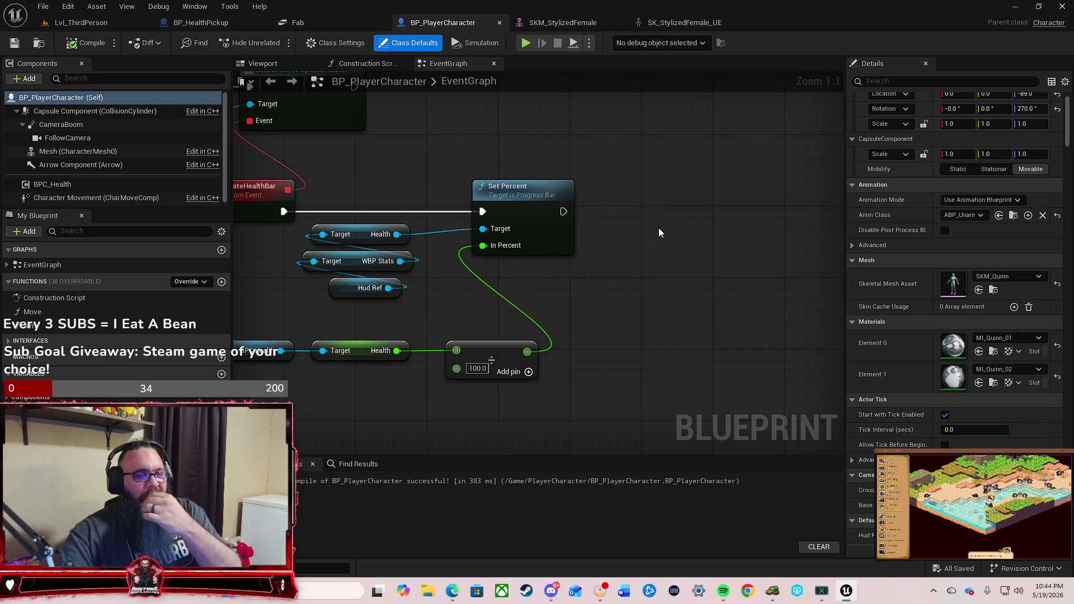
Step: Browse materials for Material Element 0, then switch to the SKM_StylizedFemale mesh editor
left_click(1005, 338)
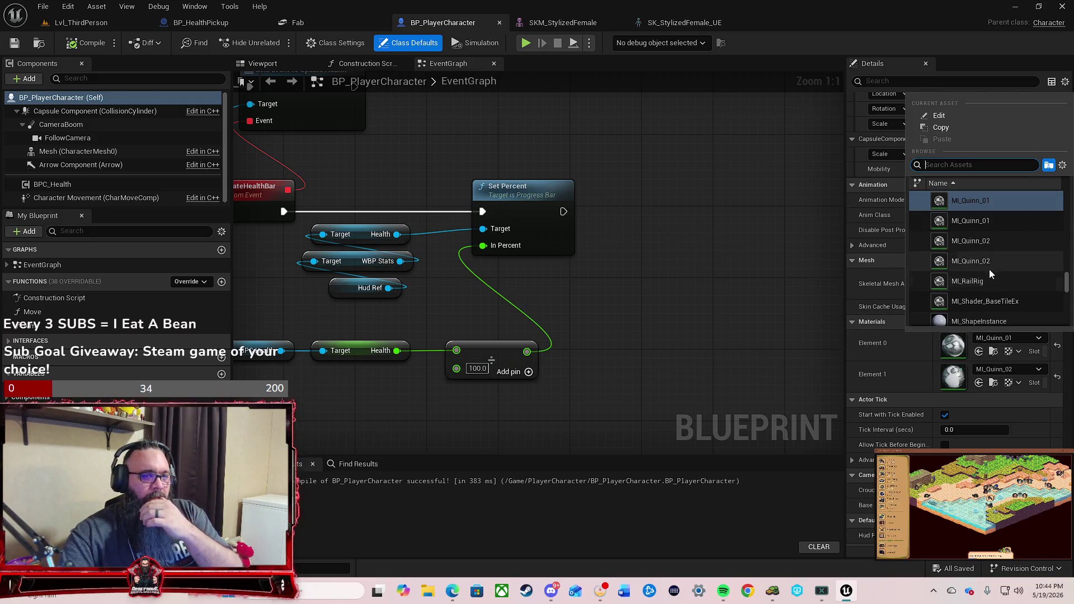
scroll(1026, 272, "down", 5)
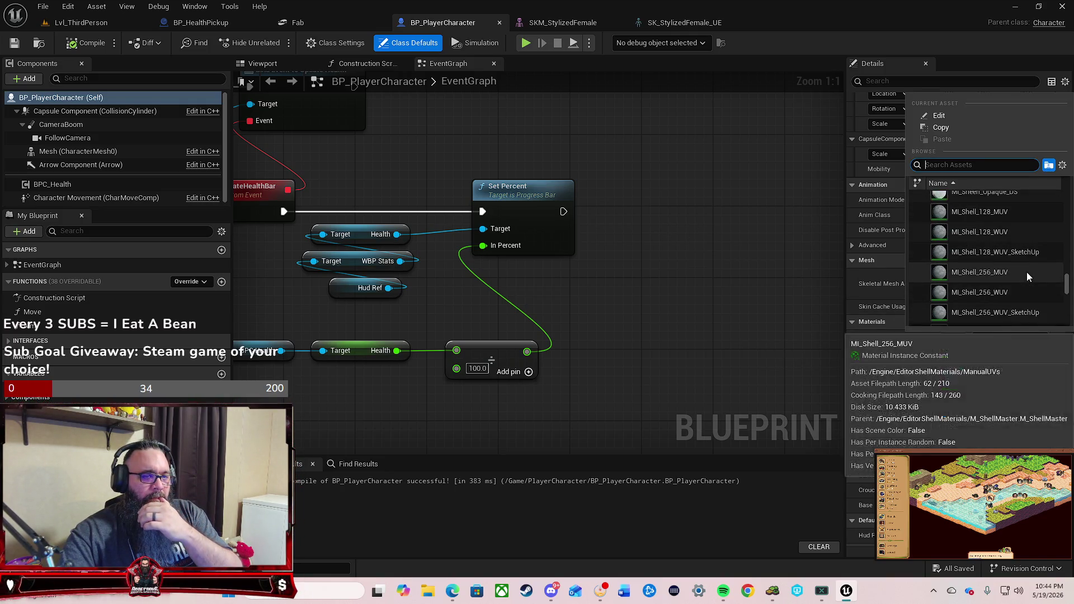
scroll(1026, 272, "down", 10)
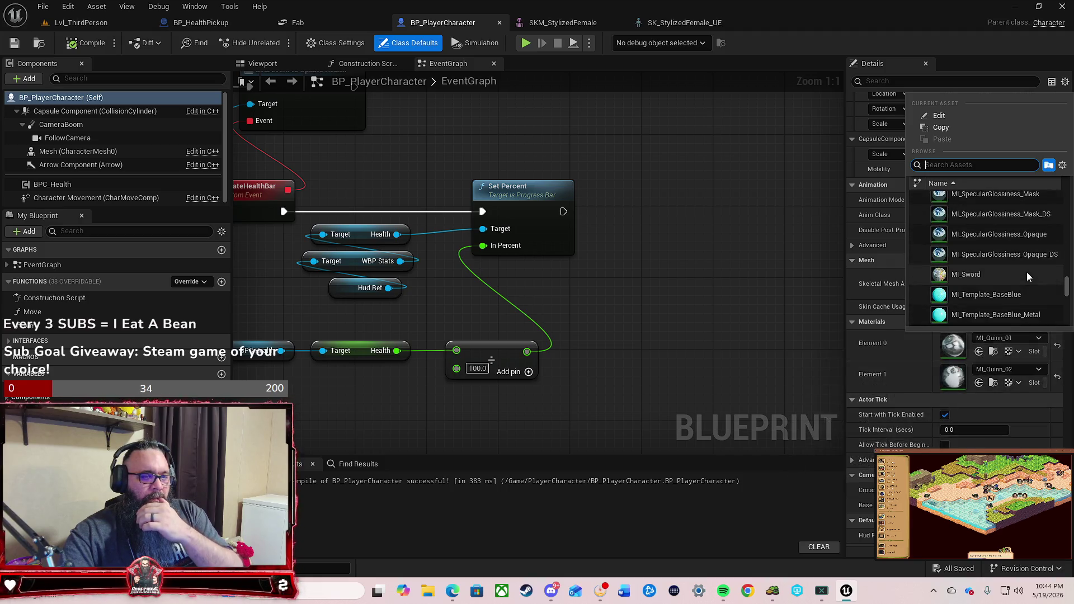
scroll(1026, 272, "down", 10)
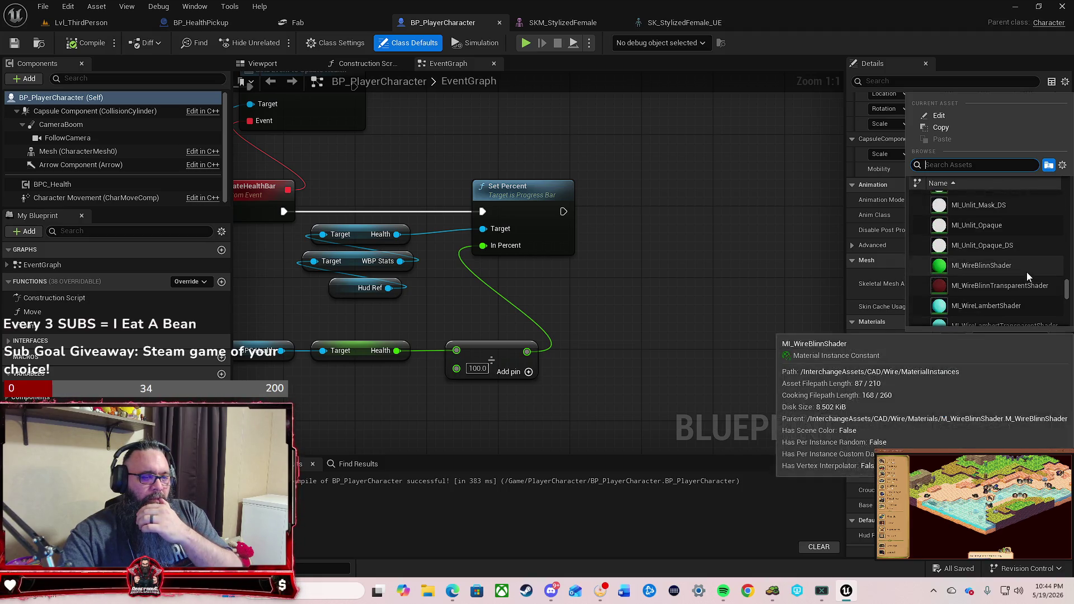
left_click(566, 29)
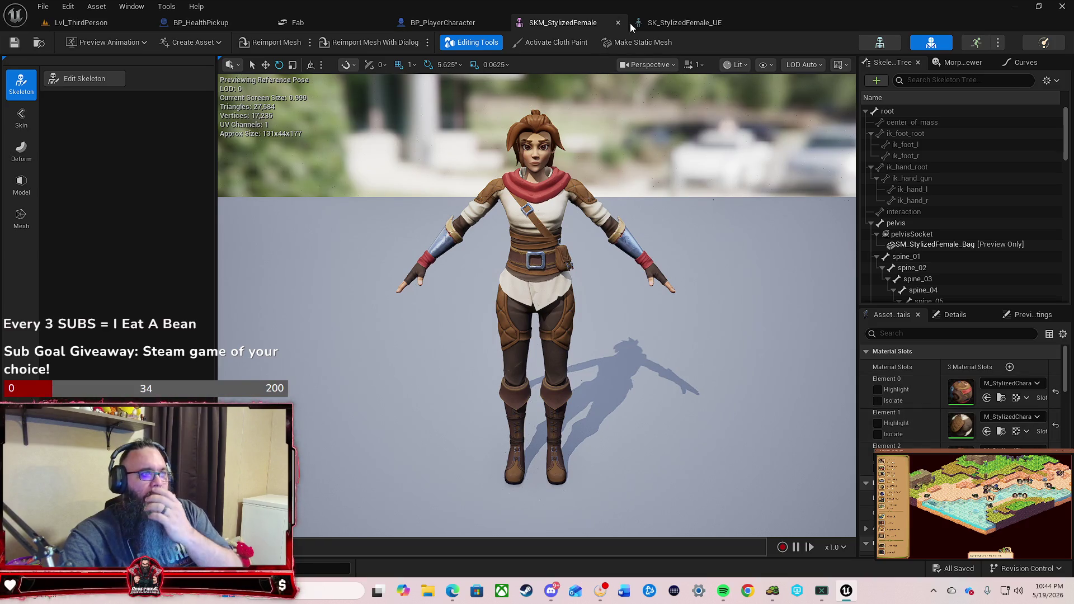
Step: Back in BP_PlayerCharacter, inspect the Capsule Component and the Self class defaults
left_click(498, 22)
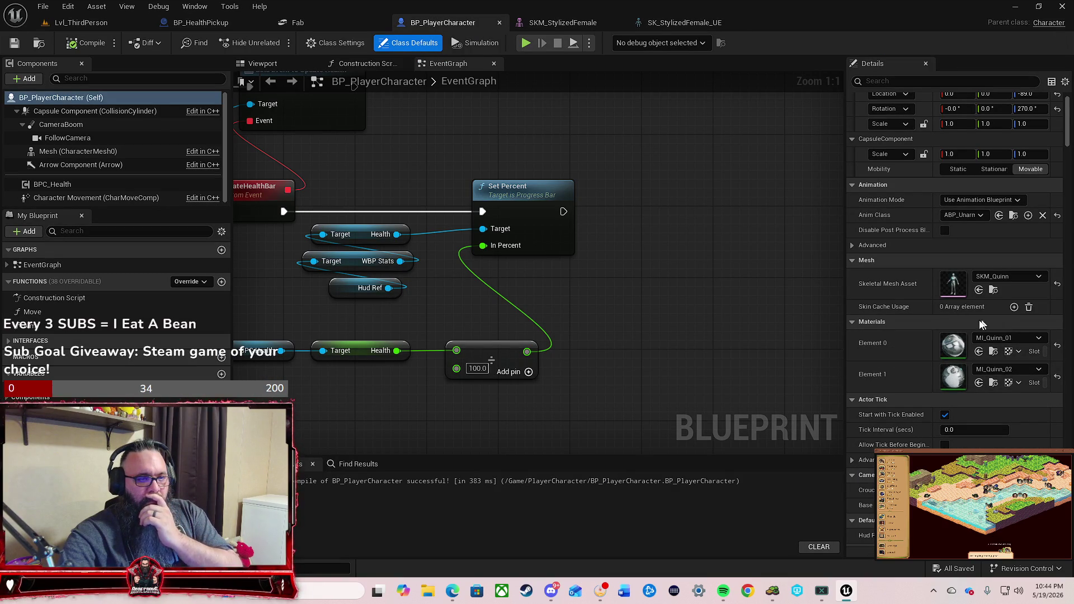
scroll(904, 297, "up", 2)
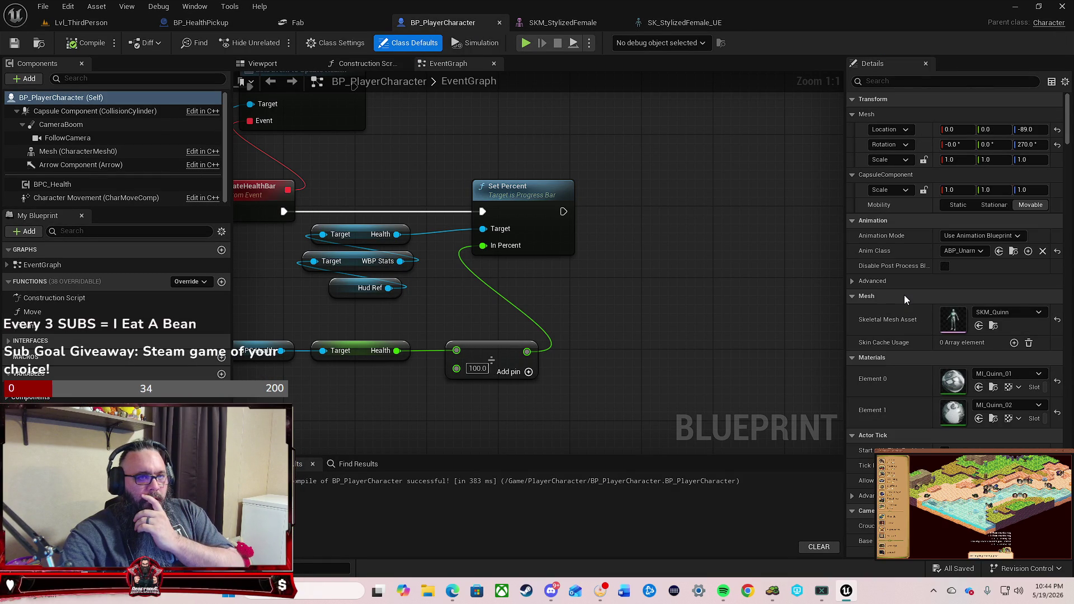
left_click(154, 112)
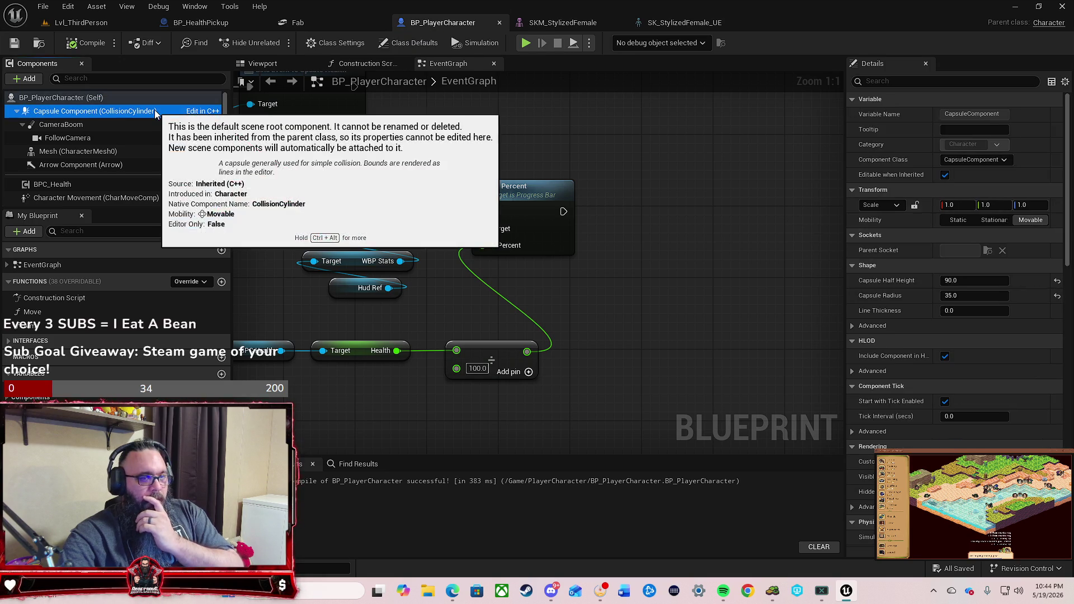
left_click(140, 99)
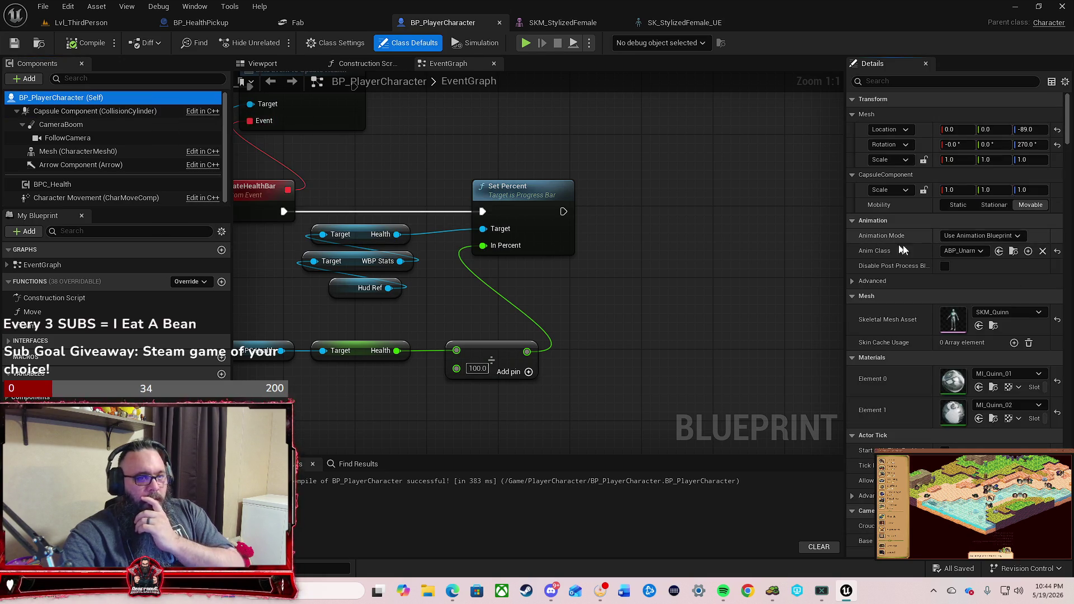
scroll(960, 277, "down", 1)
scroll(960, 275, "down", 10)
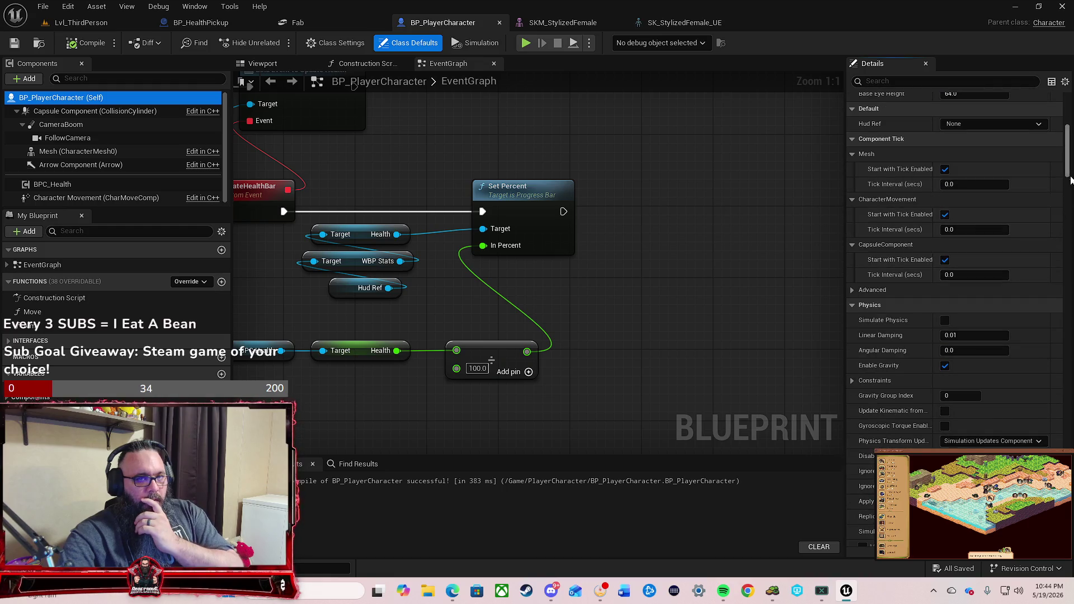
mouse_move(1068, 178)
left_mouse_down()
mouse_move(1062, 492)
mouse_move(1045, 112)
left_mouse_up()
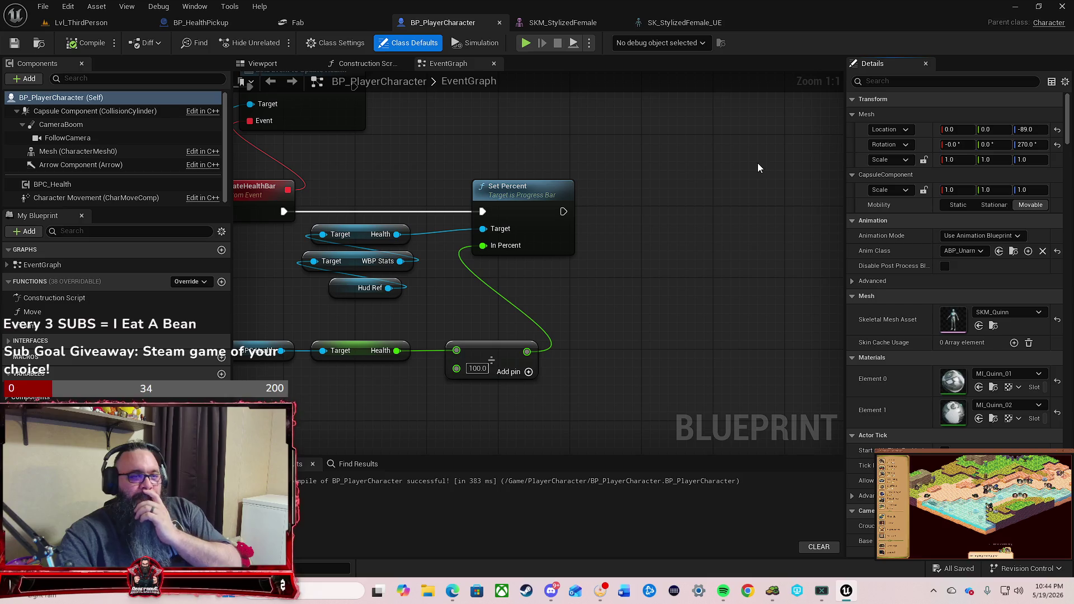
Step: Expand and collapse the Advanced animation settings, then switch to the SKM_StylizedFemale editor
left_click(853, 281)
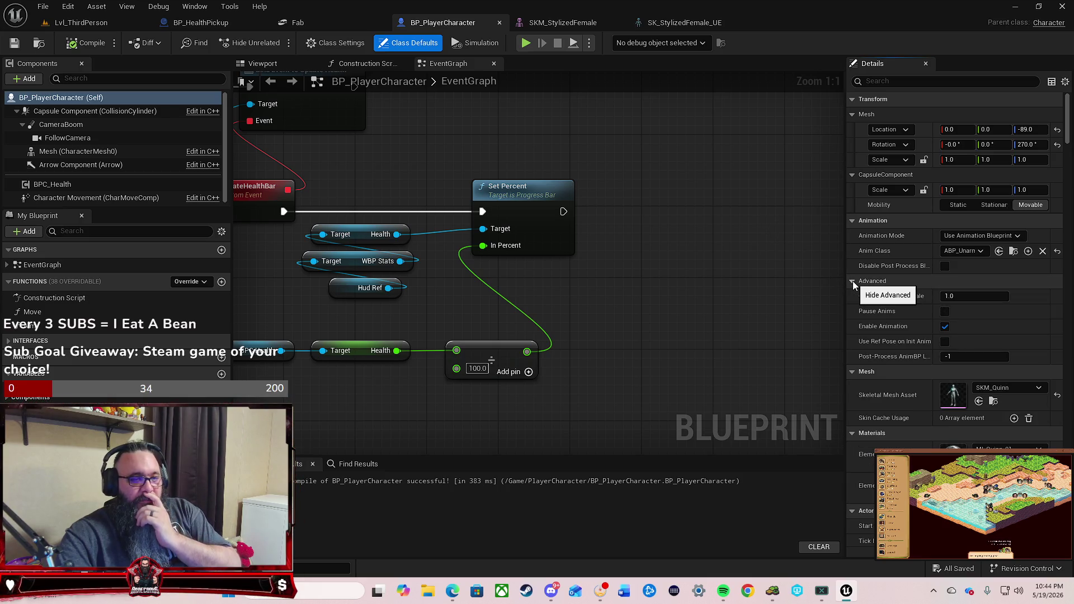
left_click(852, 280)
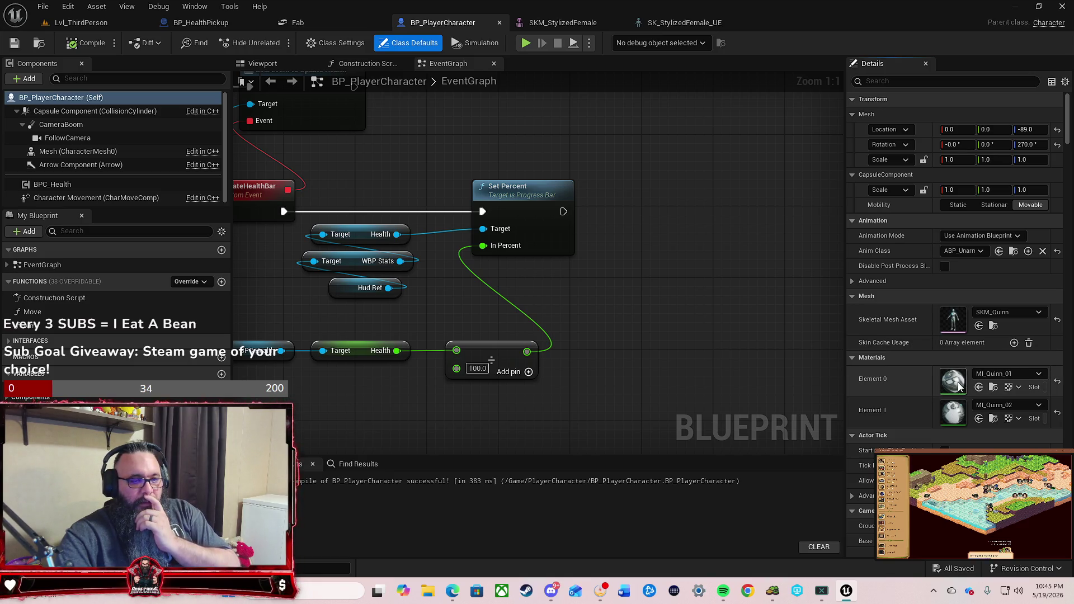
left_click(565, 26)
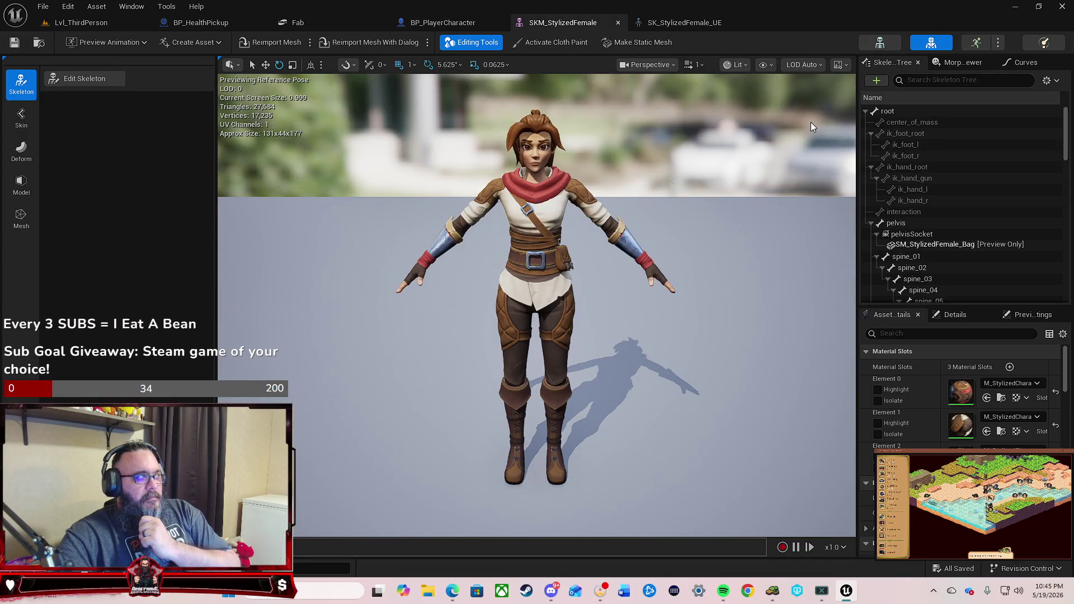
Step: View the mesh's Skin tools and the SK_StylizedFemale_UE skeleton, then return to BP_PlayerCharacter
left_click(21, 118)
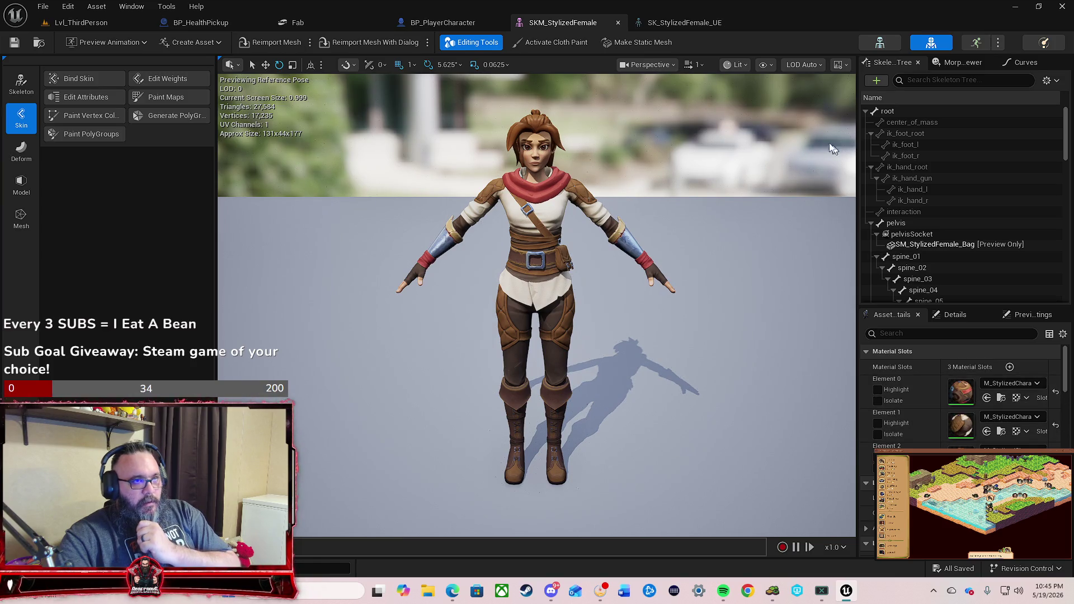
left_click(677, 23)
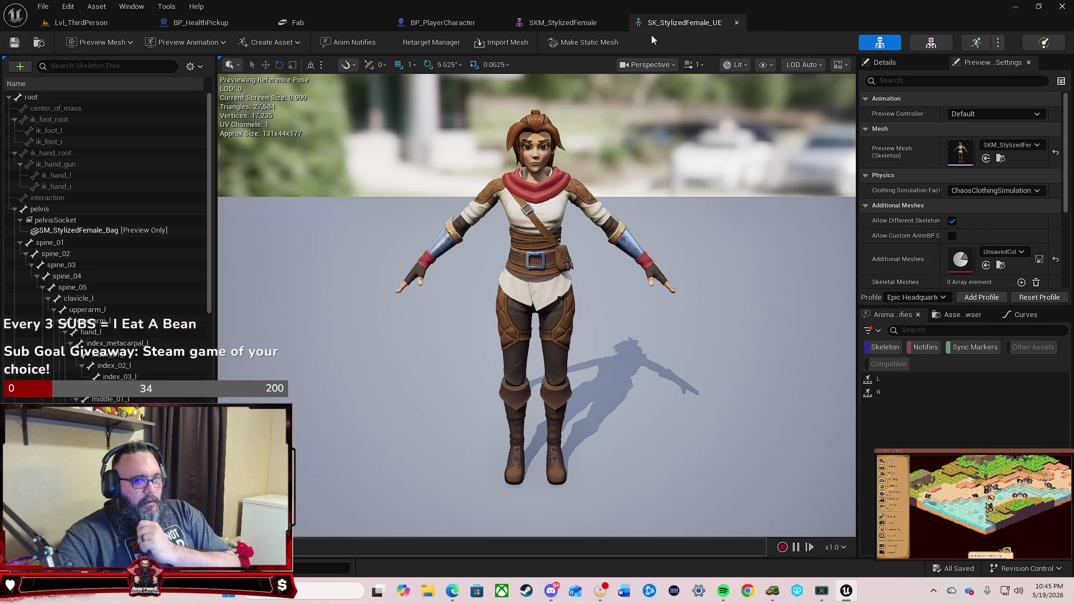
left_click(464, 22)
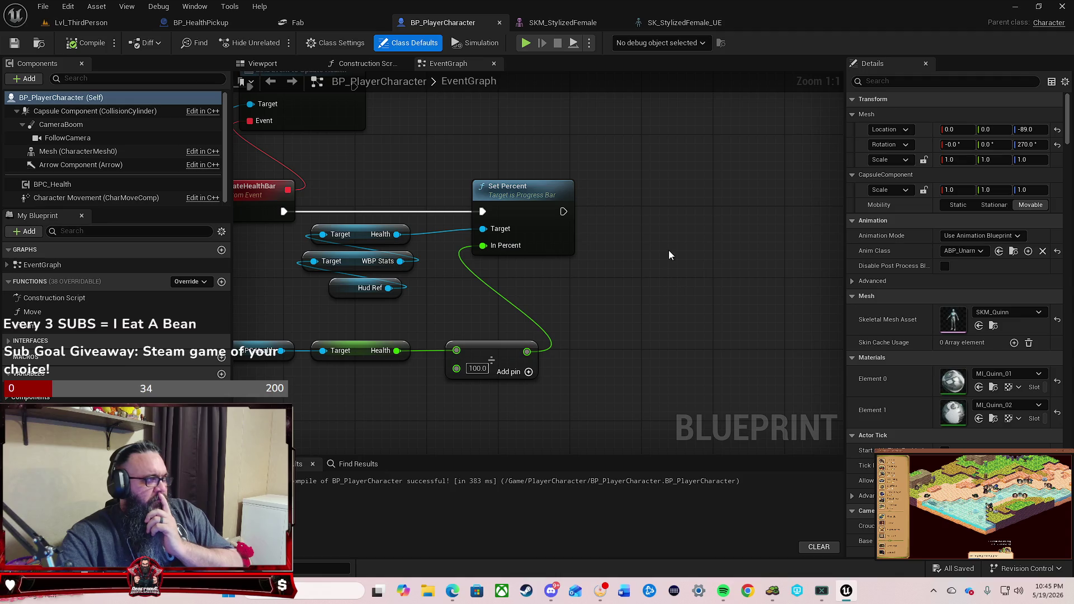
Step: Frame the Quinn mannequin in the BP_PlayerCharacter Viewport and bring up the Models assets
left_click(272, 68)
mouse_move(656, 297)
left_mouse_down()
mouse_move(828, 285)
mouse_move(811, 282)
left_mouse_up()
mouse_move(635, 300)
left_mouse_down()
mouse_move(560, 302)
mouse_move(626, 304)
mouse_move(605, 298)
left_mouse_up()
scroll(592, 298, "up", 4)
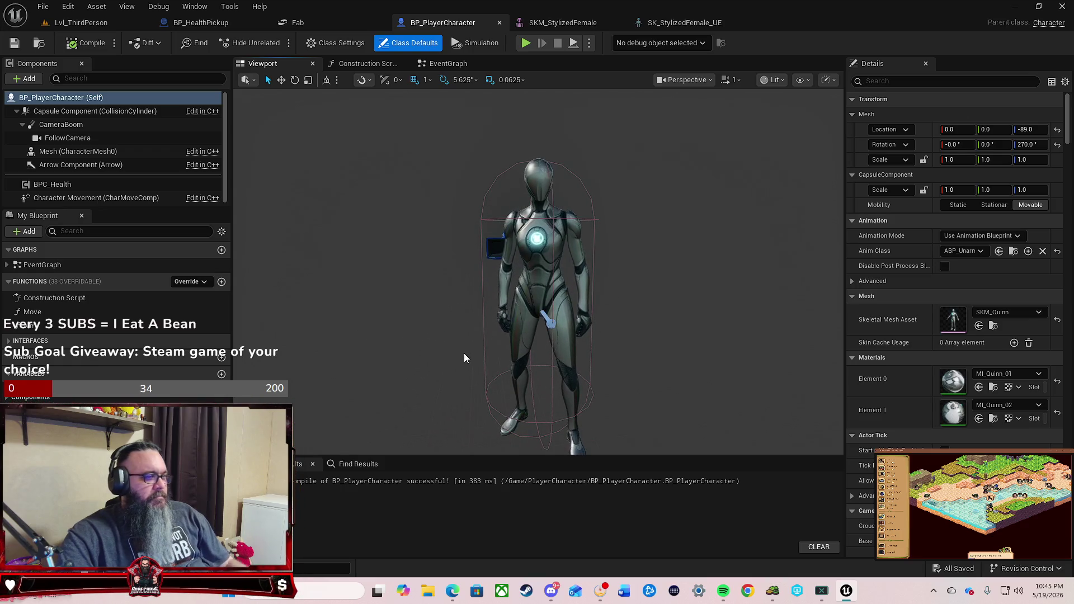
key("ctrl+space")
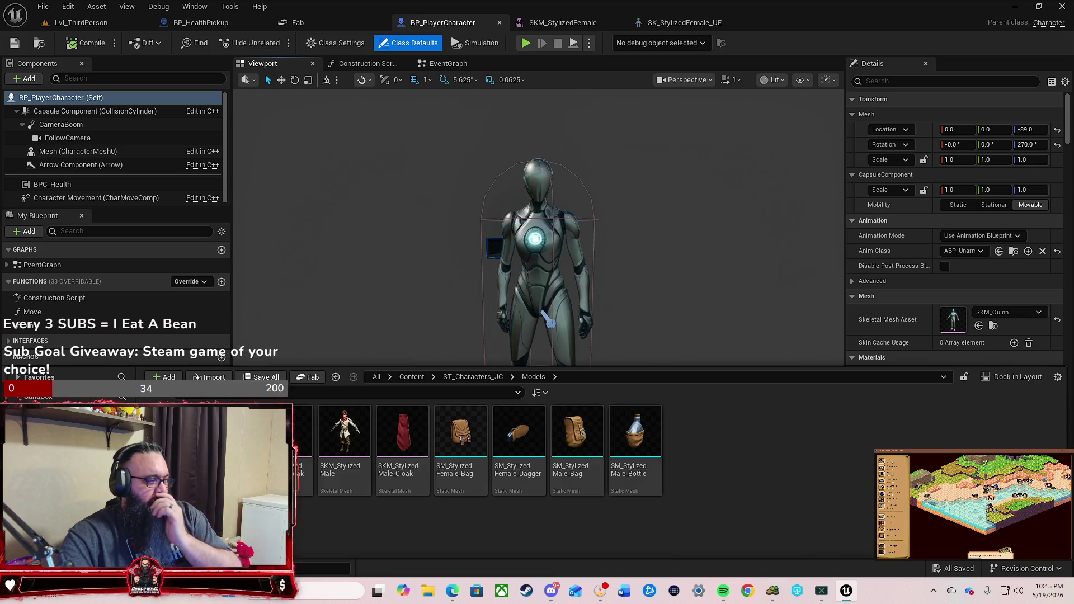
mouse_move(345, 436)
left_mouse_down()
mouse_move(546, 273)
mouse_move(542, 257)
left_mouse_up()
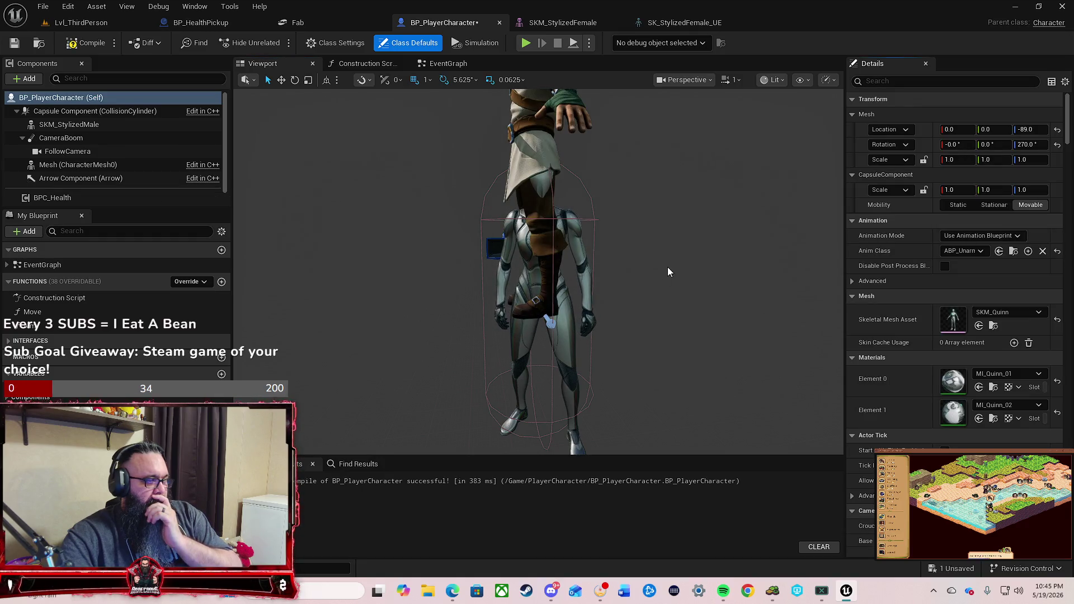
left_click(491, 141)
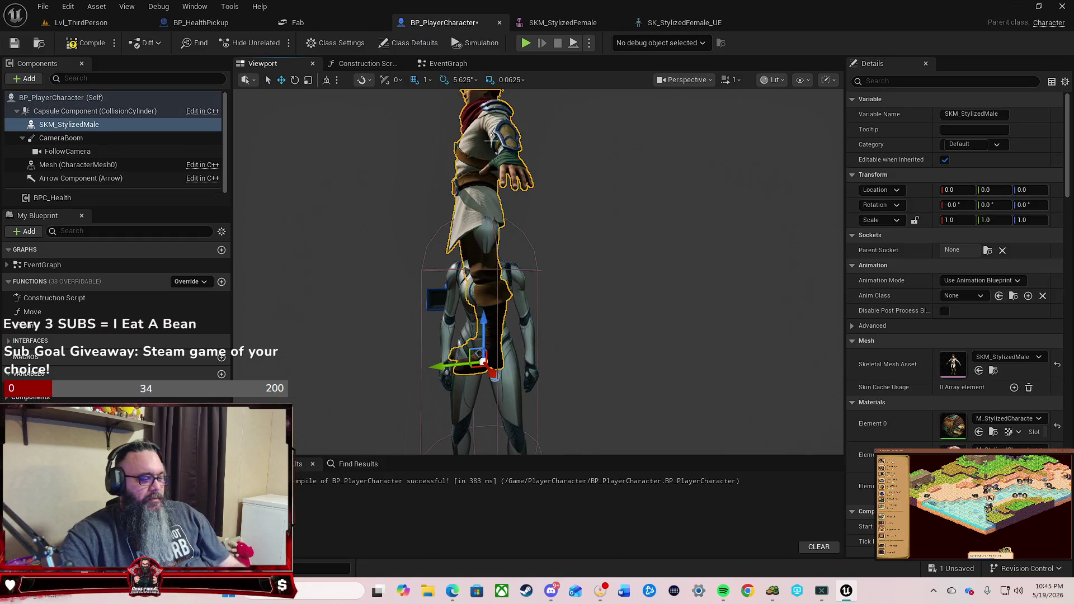
key("Delete")
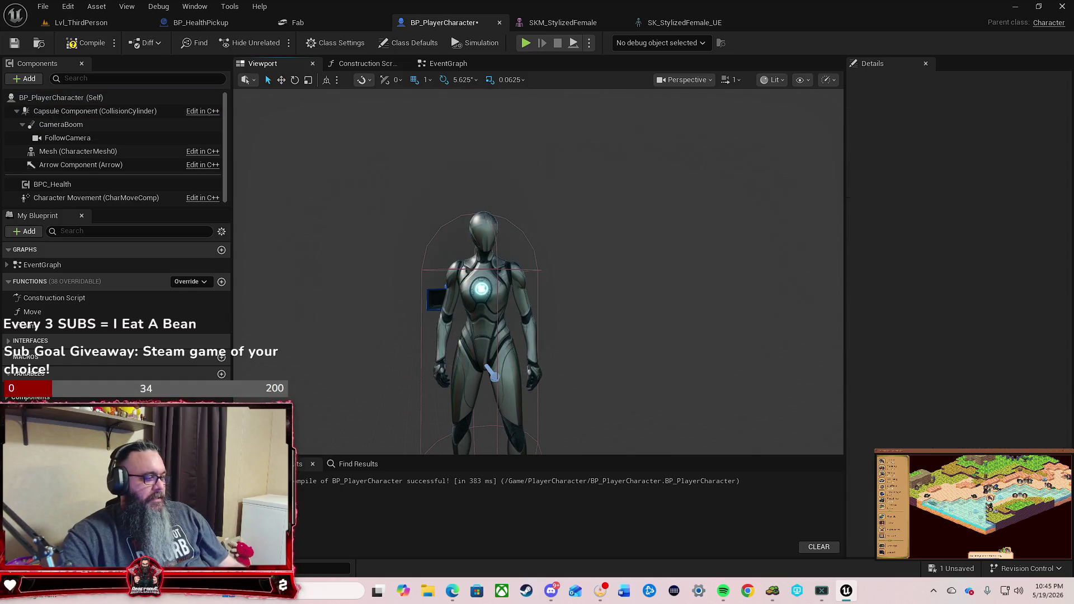
key("ctrl+space")
mouse_move(344, 442)
left_mouse_down()
mouse_move(806, 438)
mouse_move(870, 285)
mouse_move(747, 458)
mouse_move(250, 534)
left_mouse_up()
left_click_drag(474, 509, 940, 358)
scroll(739, 347, "down", 6)
scroll(701, 324, "up", 8)
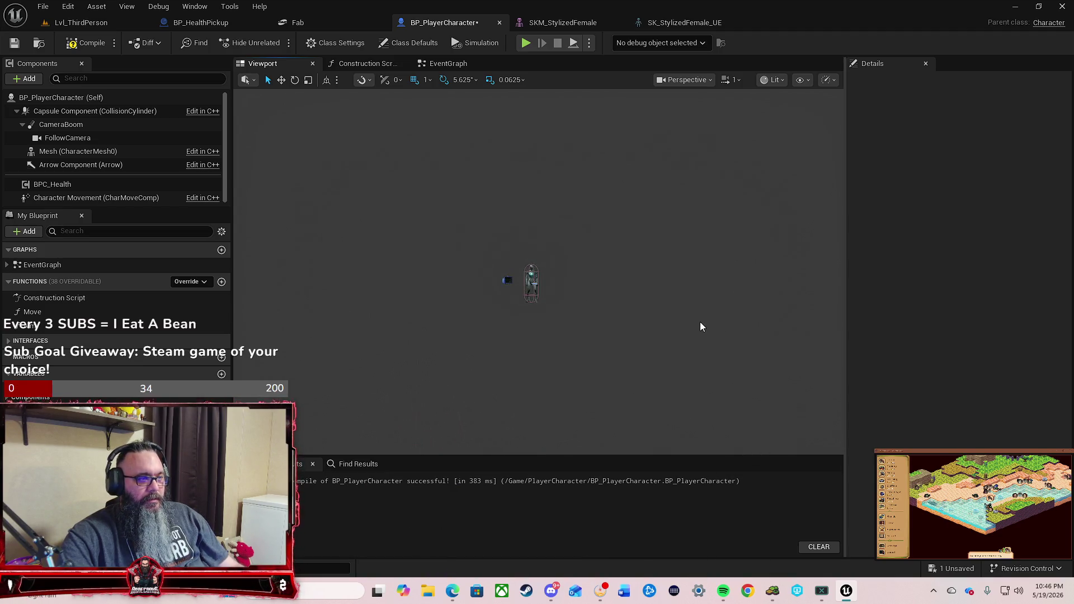
scroll(528, 335, "down", 3)
Step: Select the Mesh component and drop SKM_StylizedMale onto its Skeletal Mesh Asset
left_click(508, 312)
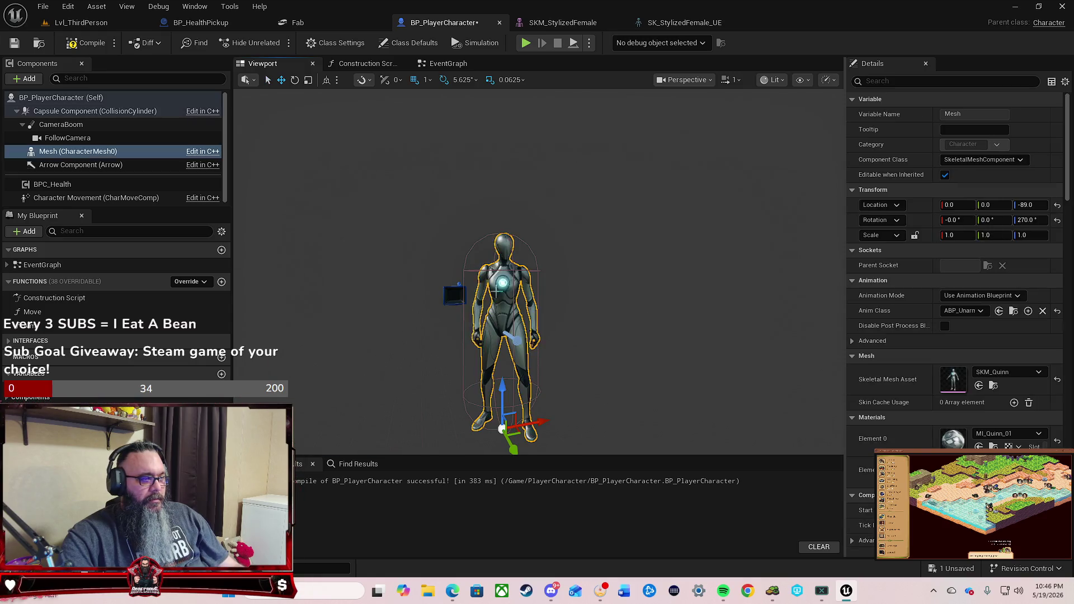
key("ctrl+space")
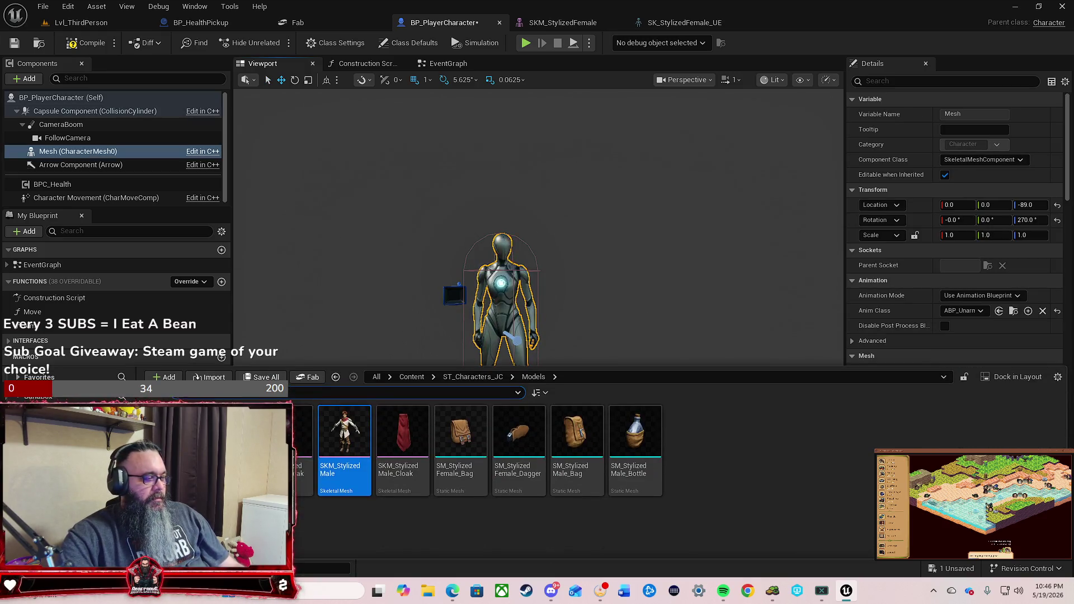
mouse_move(347, 425)
left_mouse_down()
mouse_move(910, 417)
mouse_move(961, 344)
mouse_move(954, 379)
left_mouse_up()
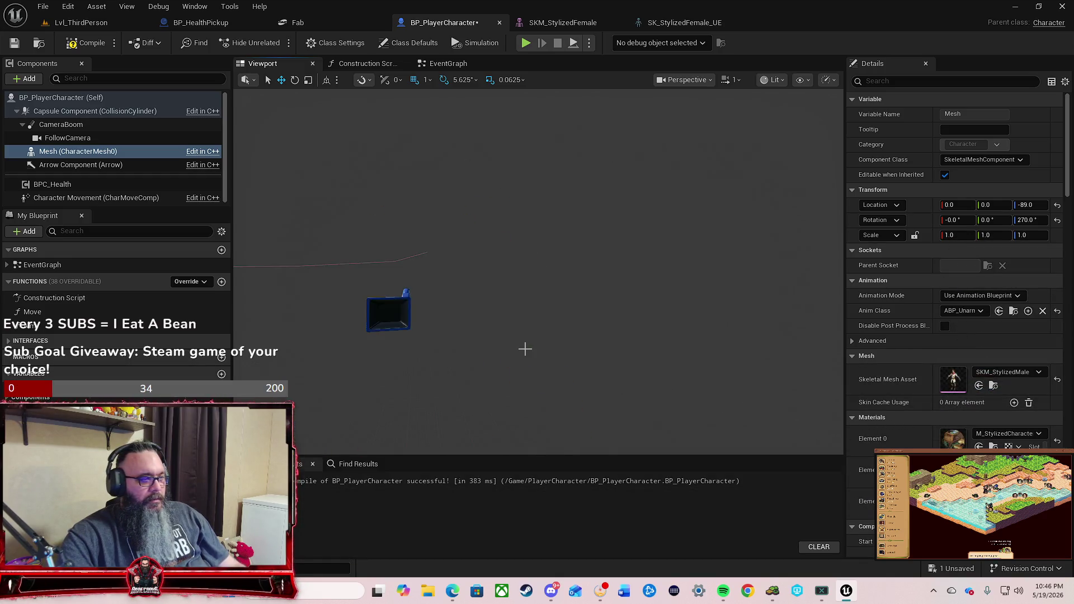
scroll(535, 358, "up", 5)
scroll(556, 376, "down", 3)
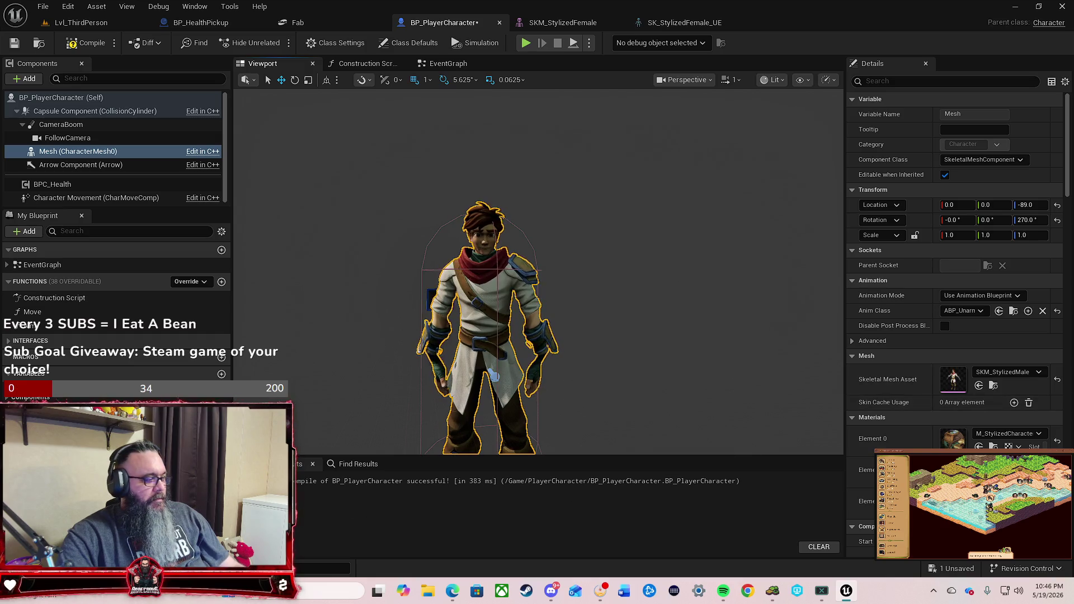
Step: Swap the character mesh to SKM_StylizedFemale from the Content Drawer
key("ctrl+space")
mouse_move(235, 436)
left_mouse_down()
mouse_move(542, 469)
mouse_move(945, 358)
mouse_move(953, 380)
left_mouse_up()
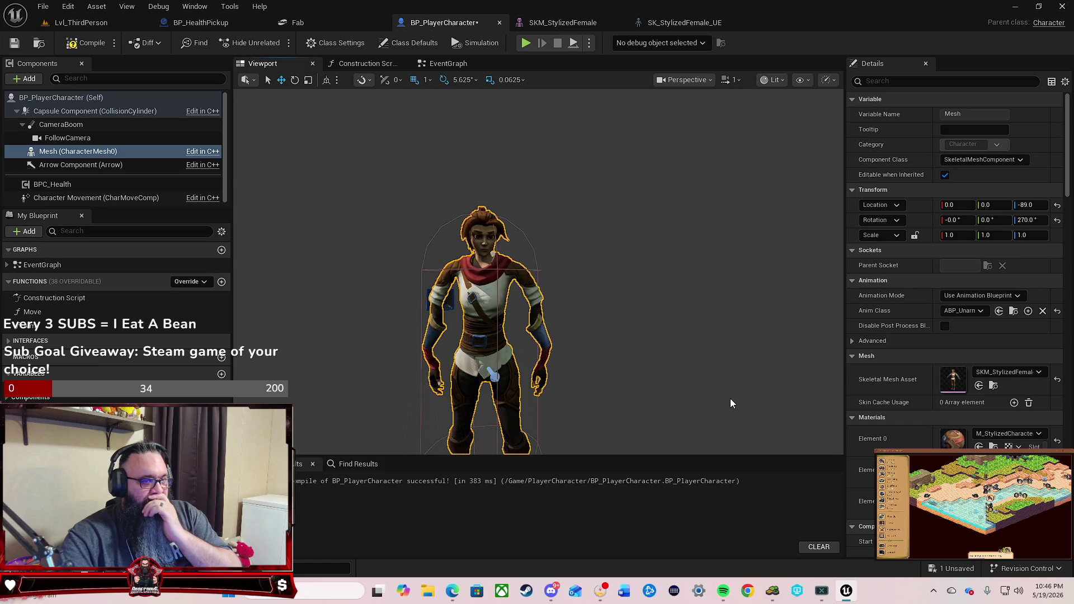
scroll(866, 473, "down", 2)
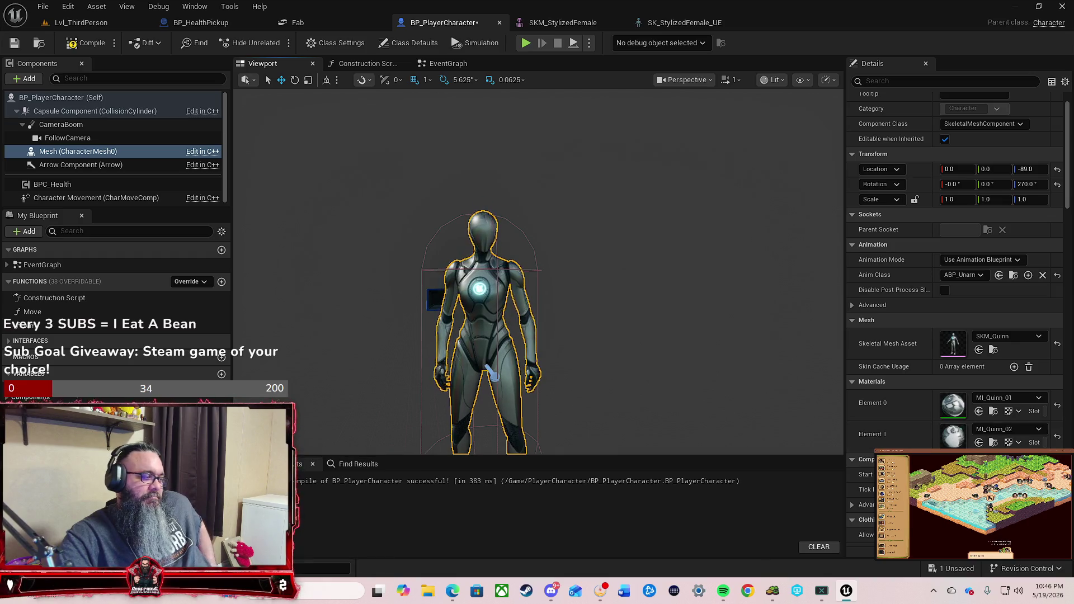
Step: Try a stylized asset from the SK folder as the character mesh
key("ctrl+space")
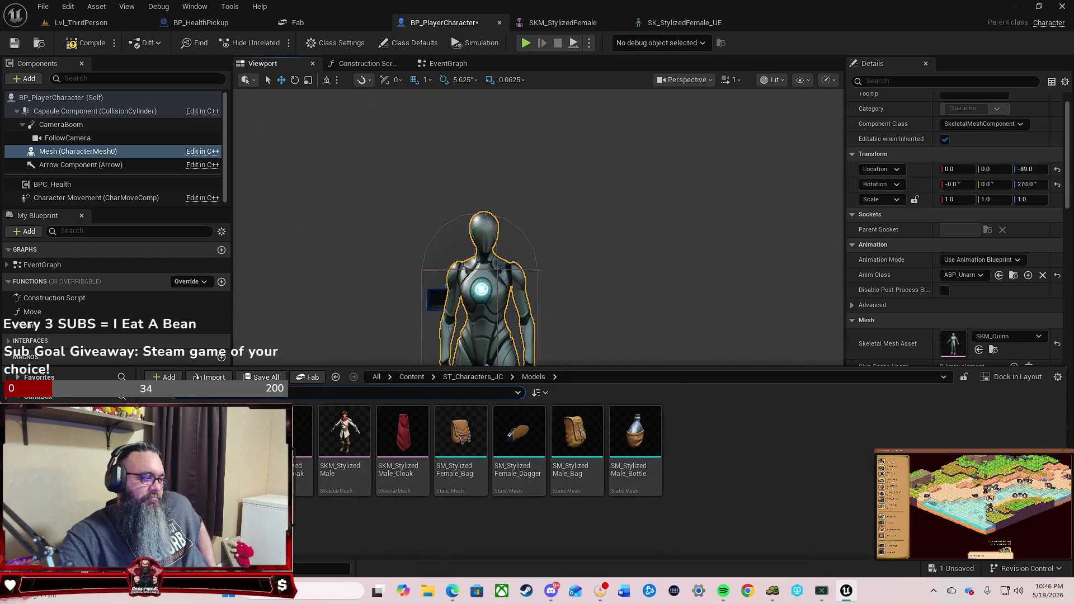
double_click(168, 431)
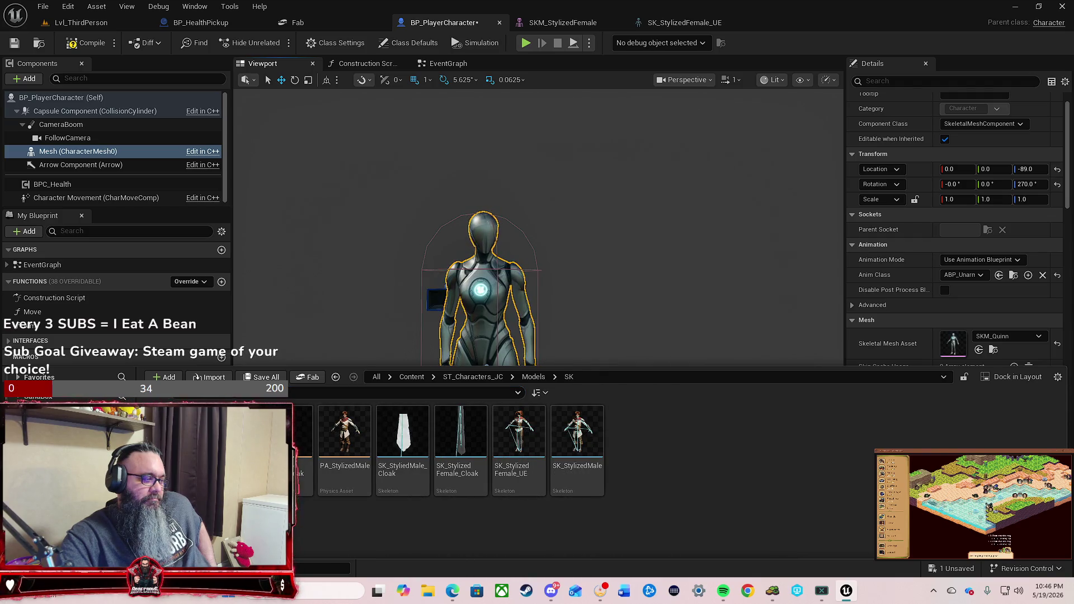
left_click_drag(305, 437, 950, 341)
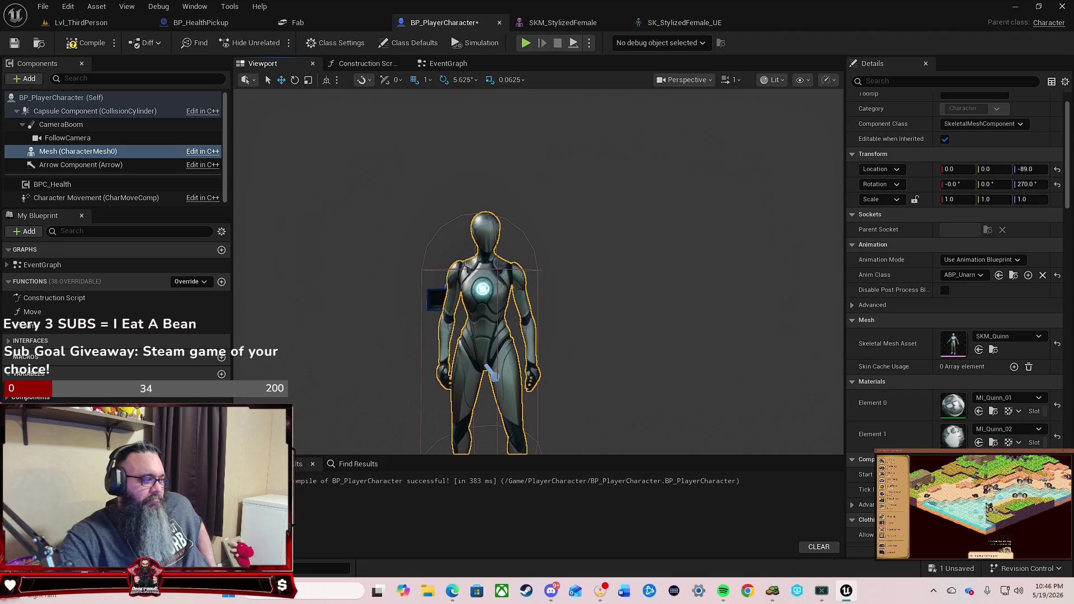
key("ctrl+space")
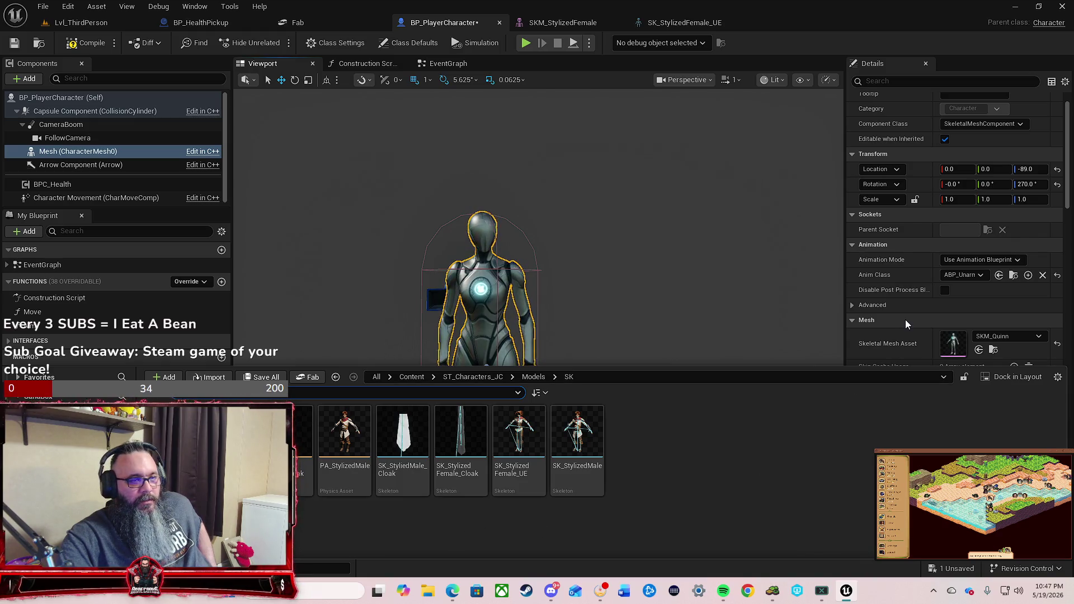
scroll(905, 320, "down", 3)
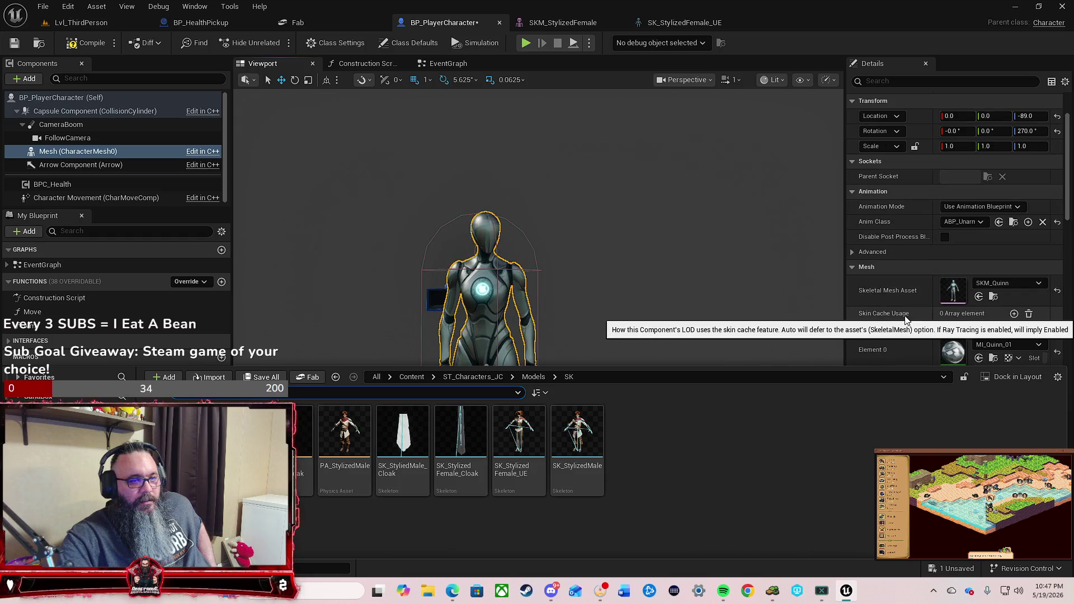
scroll(905, 315, "down", 2)
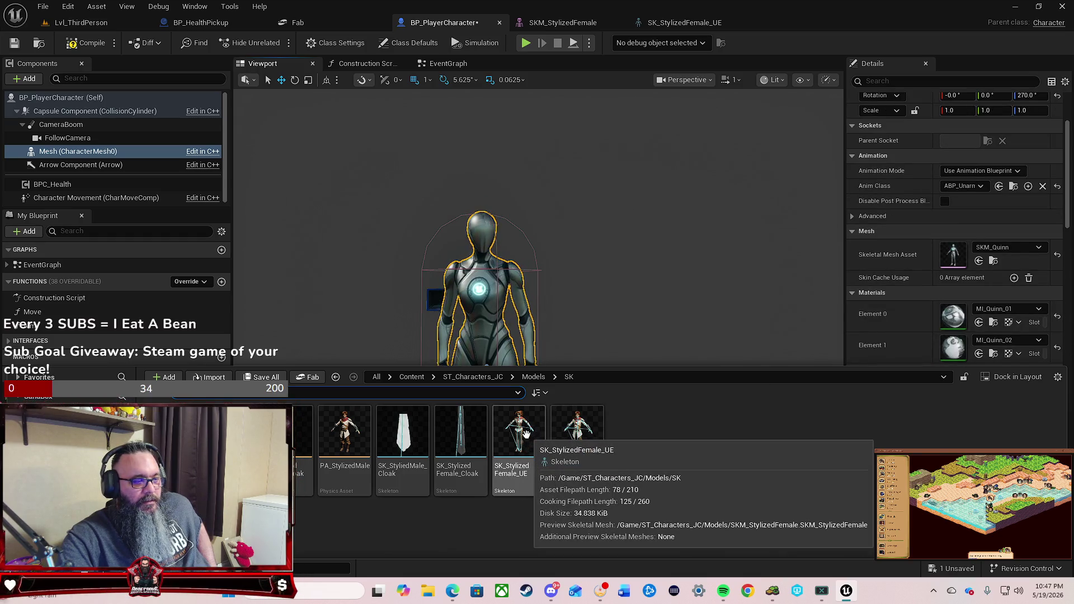
scroll(871, 327, "down", 6)
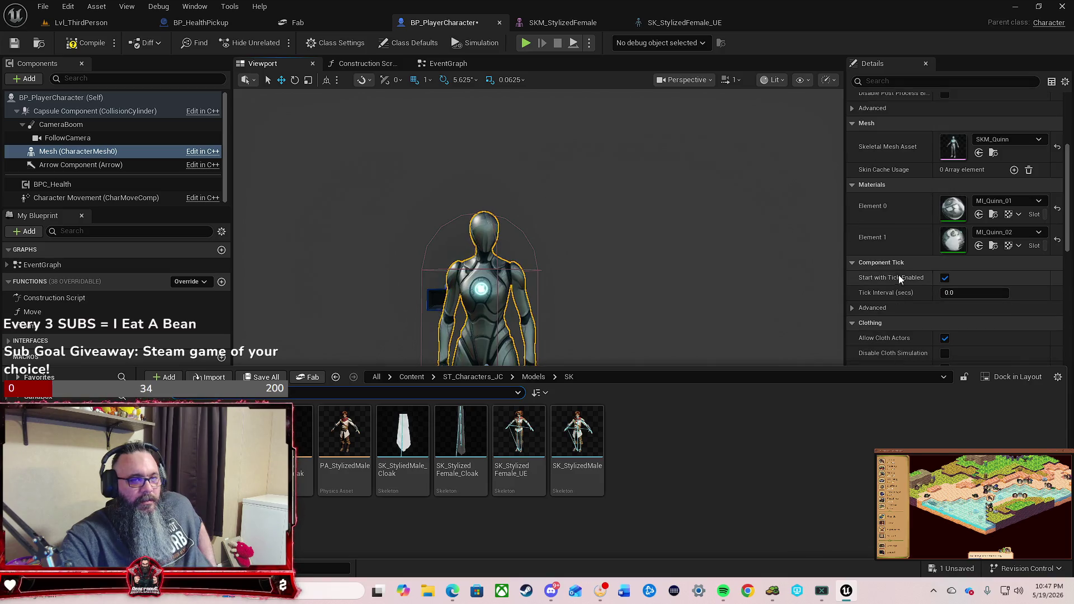
Step: Compile BP_PlayerCharacter with F7 and scroll through the Details panel
key("F7")
scroll(892, 240, "up", 8)
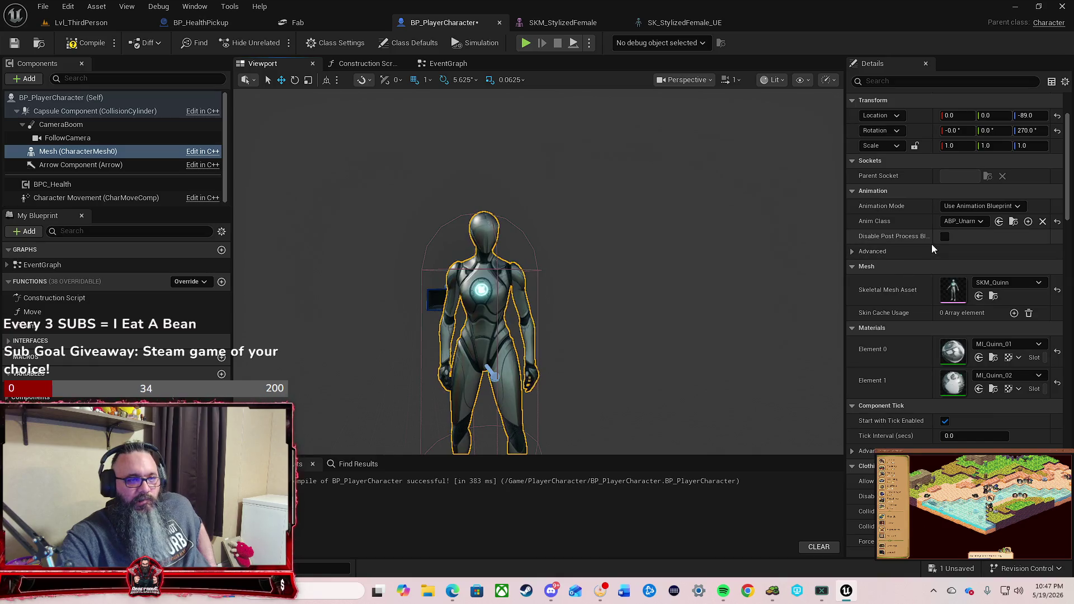
scroll(931, 245, "down", 5)
scroll(925, 249, "down", 20)
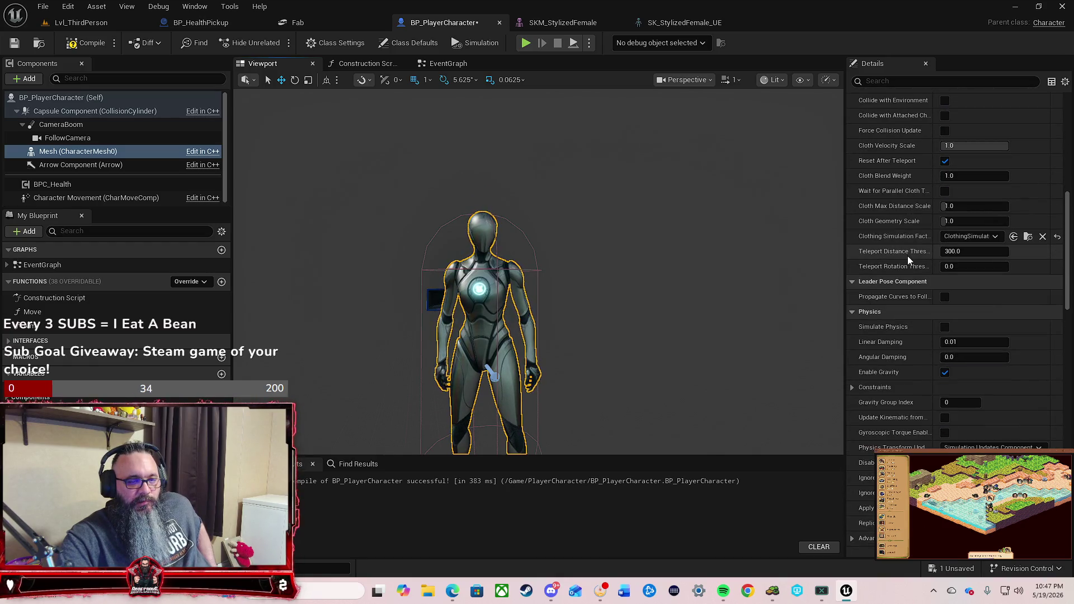
scroll(907, 252, "up", 9)
Step: Filter the Details panel by 'ske' and show the ST_Characters_JC/Models folder in the Content Drawer
left_click(921, 80)
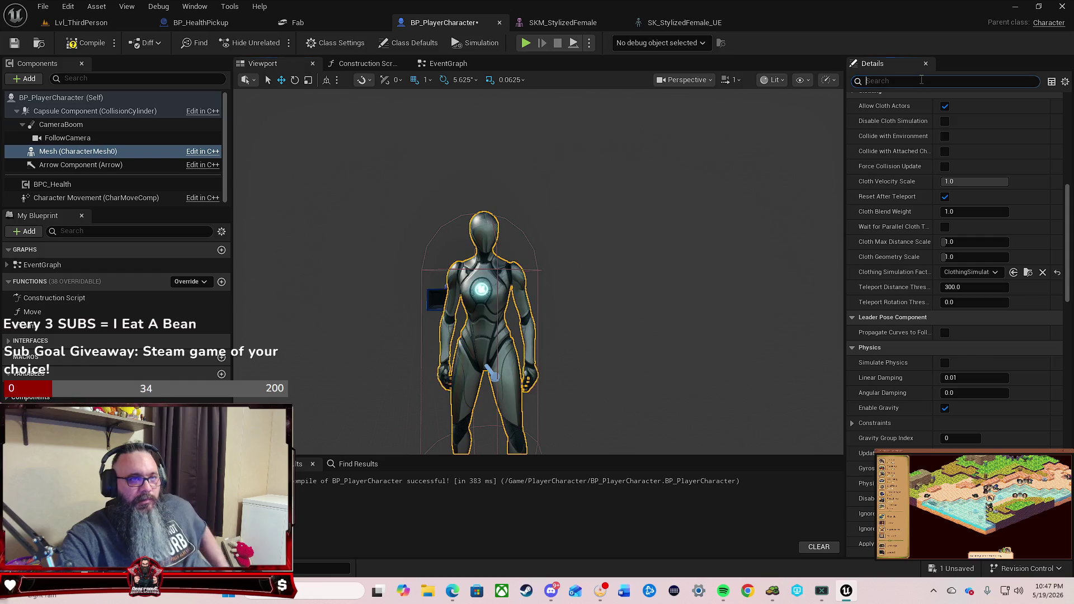
type("ske")
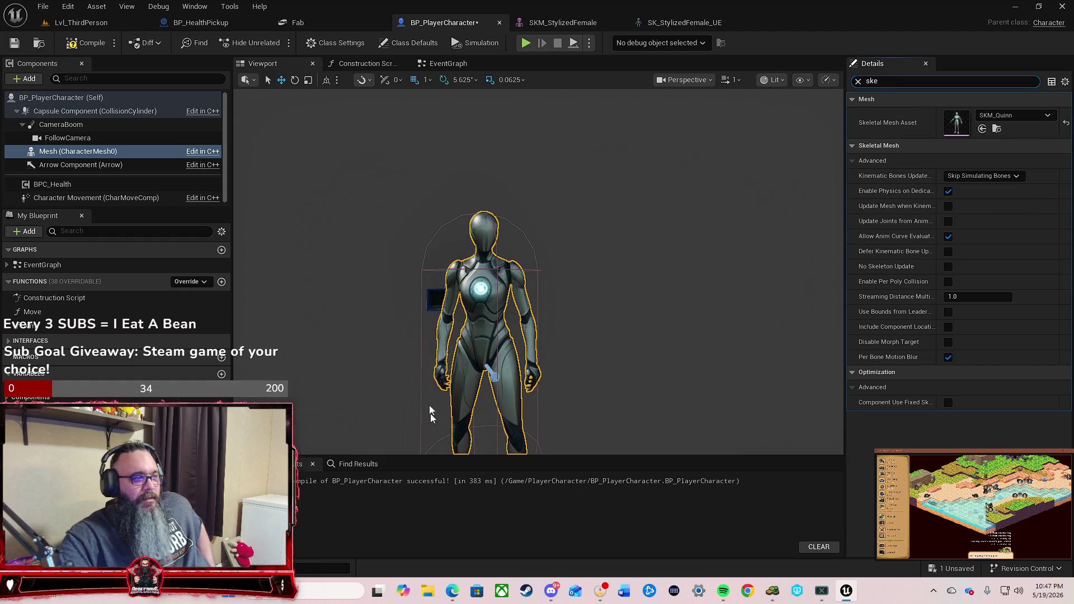
key("ctrl+space")
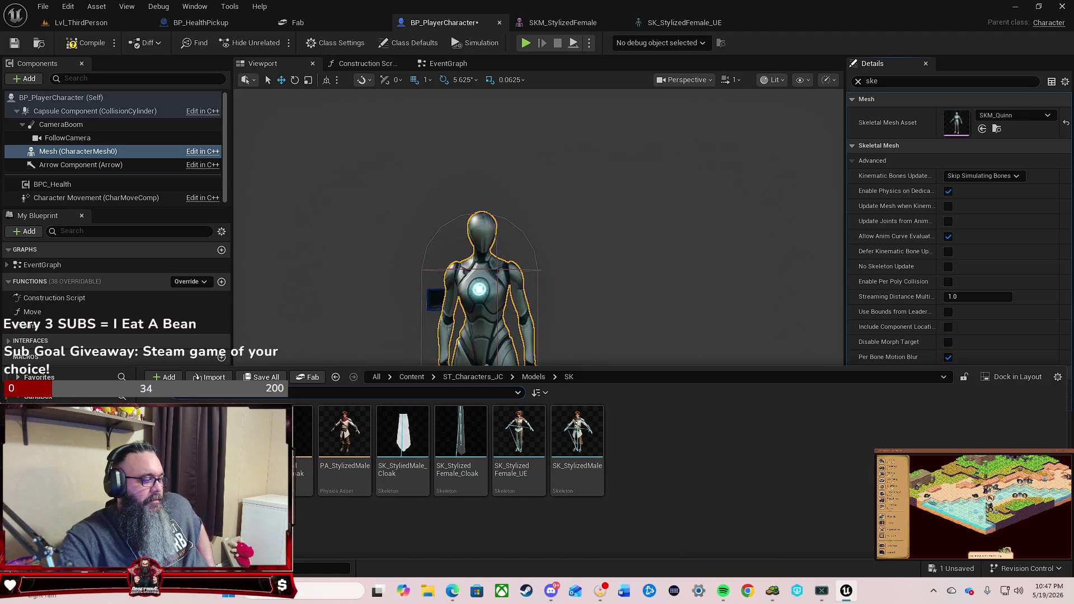
key("alt+Left")
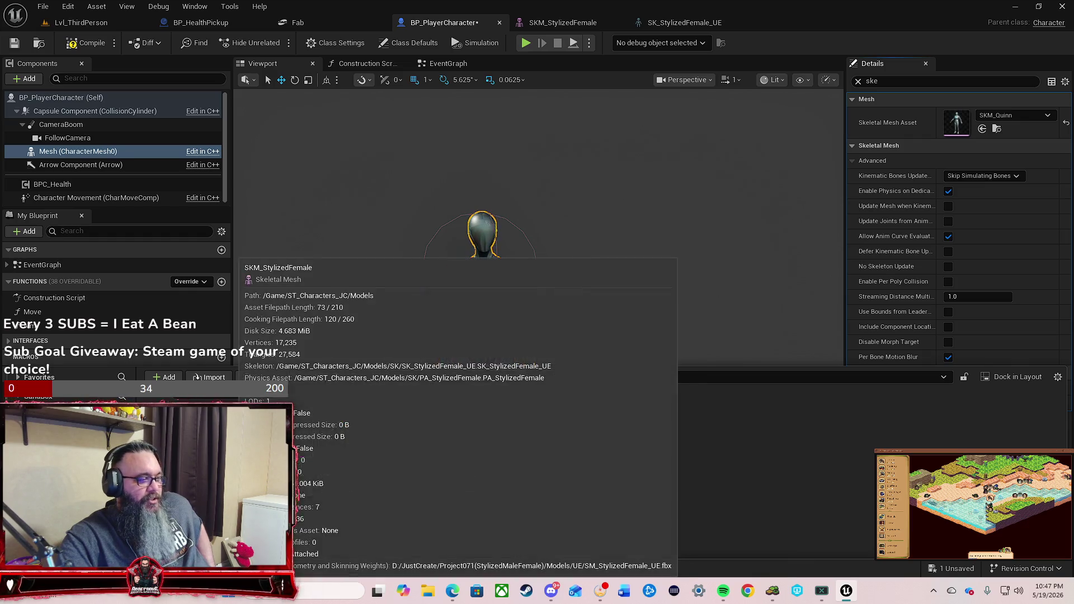
right_click(258, 442)
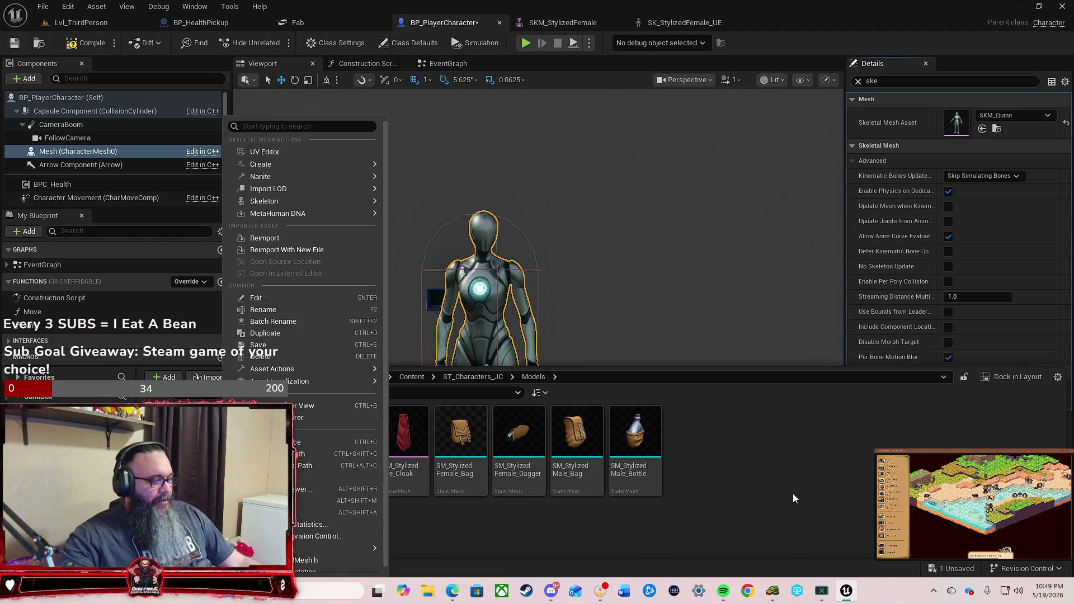
left_click(793, 493)
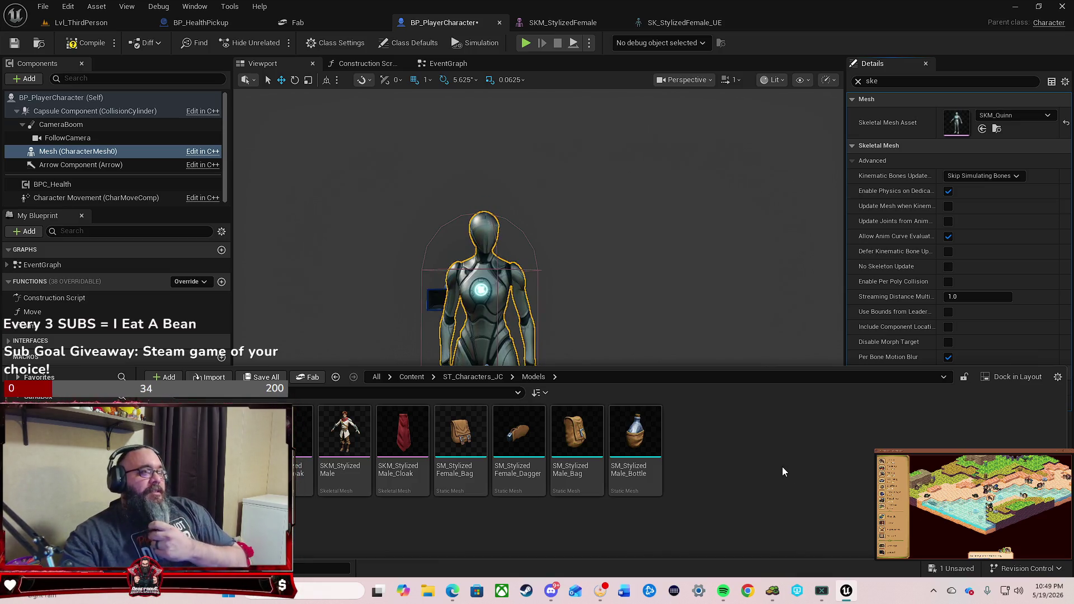
Step: Compile BP_PlayerCharacter with SKM_Quinn as its mesh, showing all mesh properties unfiltered
key("F7")
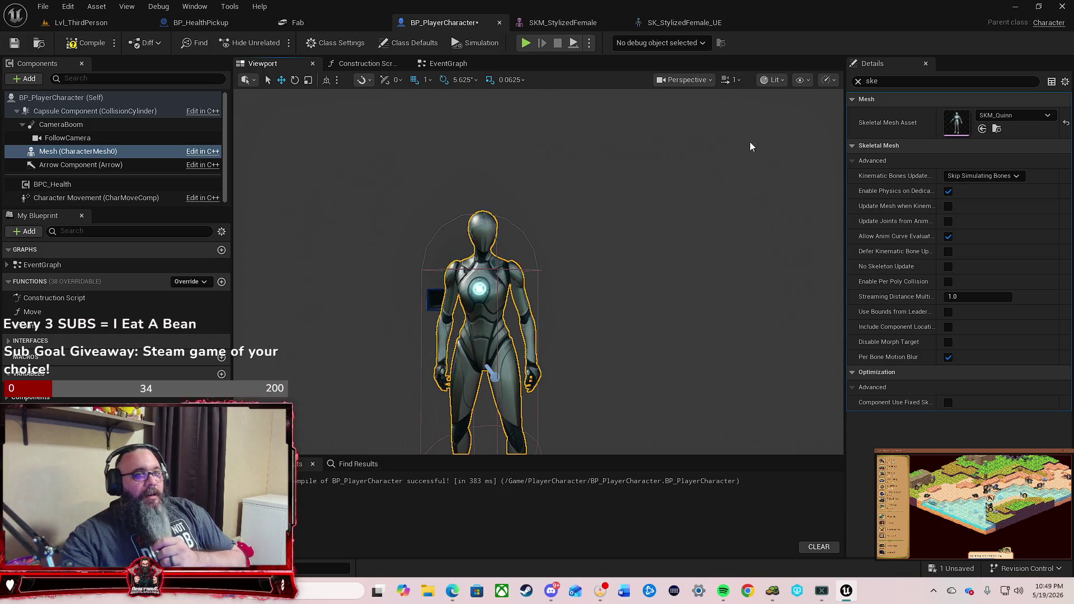
left_click(858, 81)
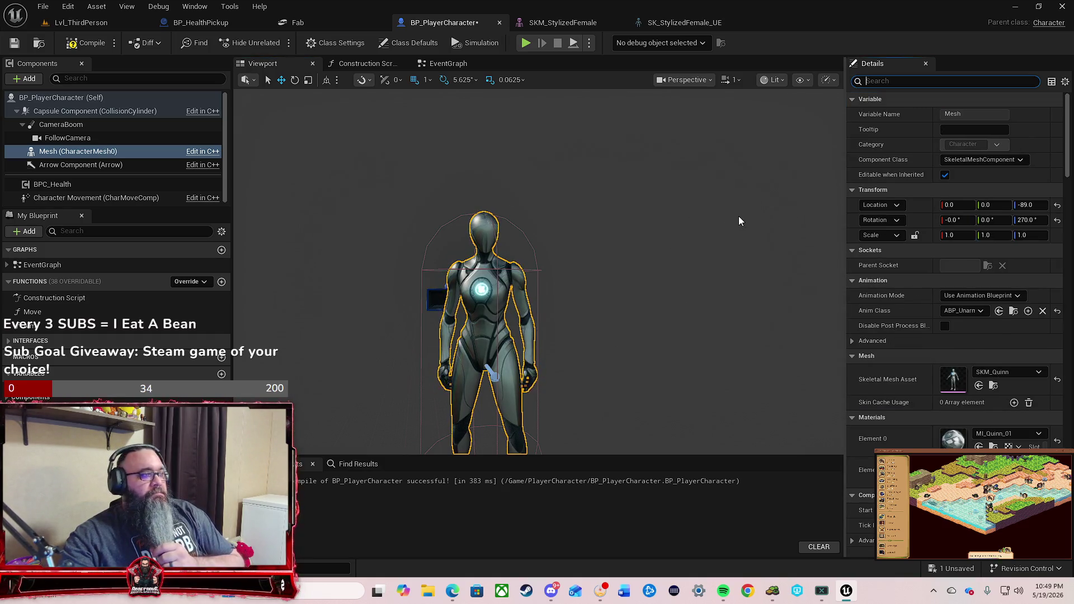
left_click(85, 43)
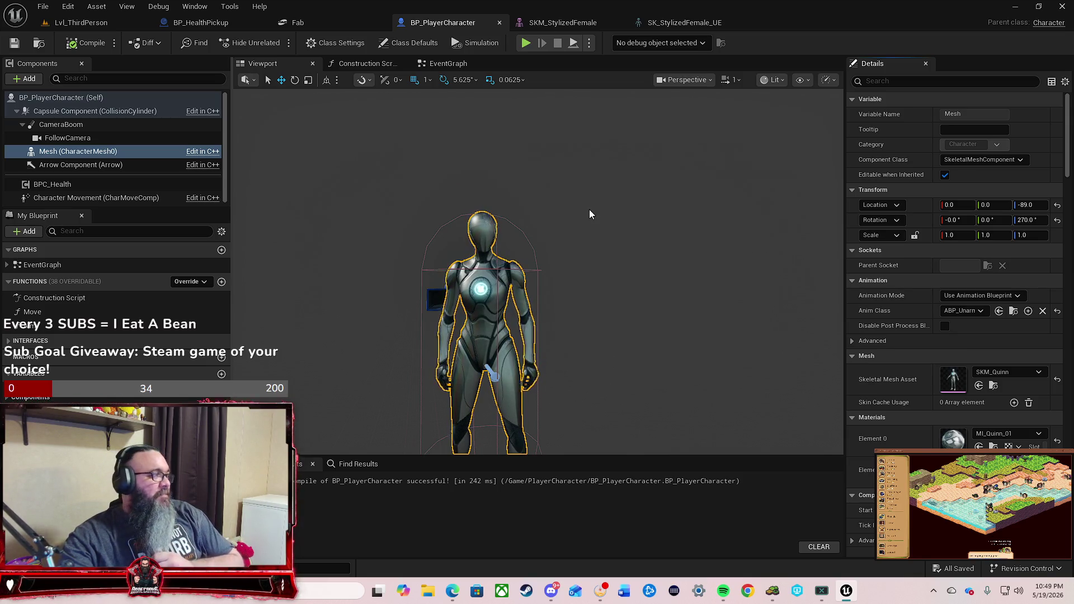
scroll(598, 223, "down", 3)
scroll(598, 229, "up", 5)
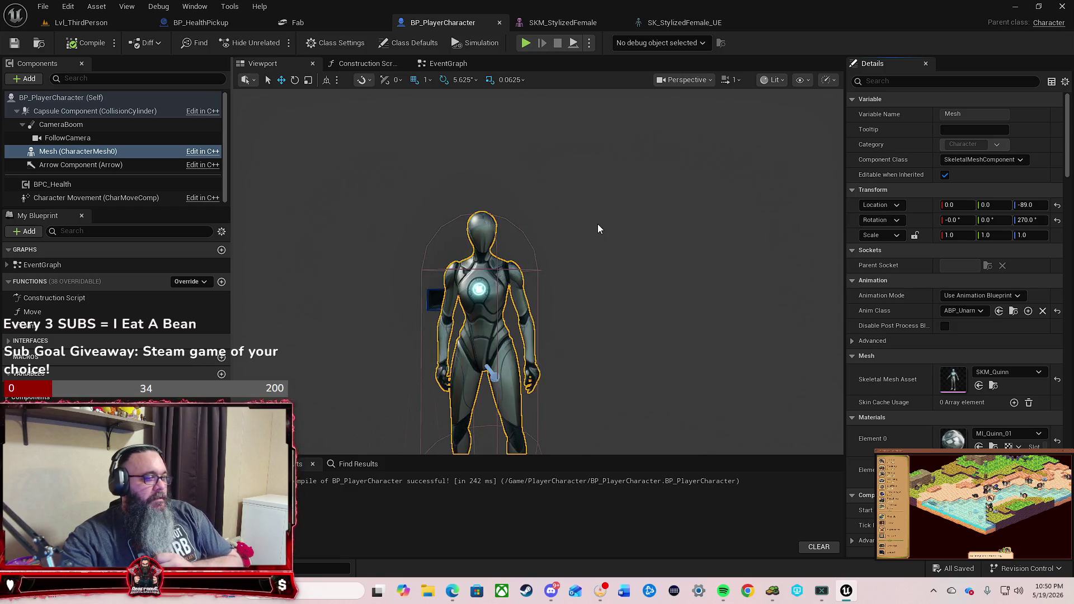
mouse_move(598, 228)
left_mouse_down()
mouse_move(582, 230)
mouse_move(627, 157)
left_mouse_up()
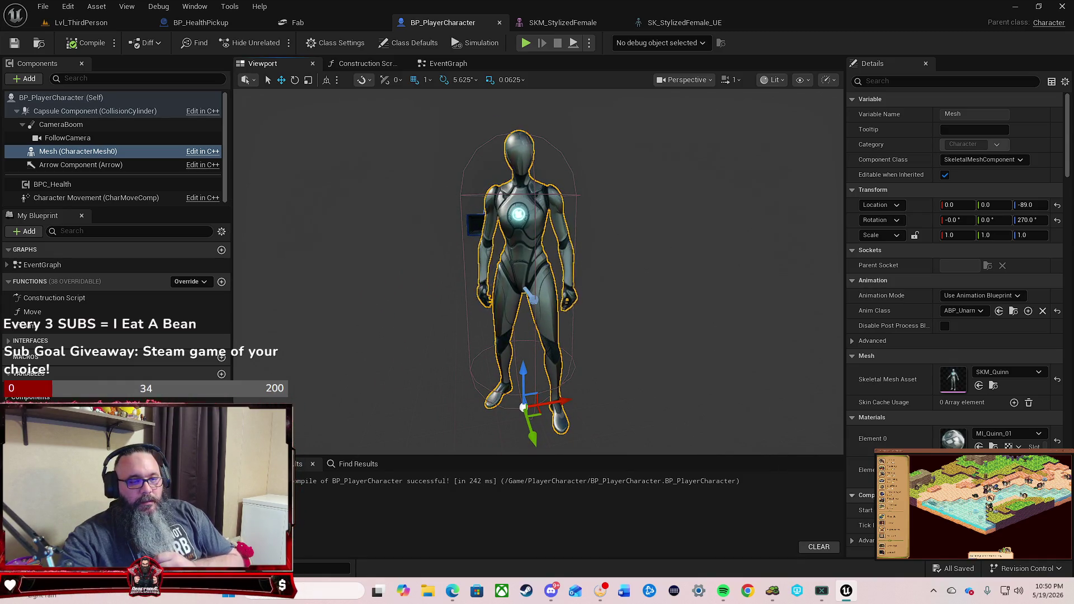
scroll(896, 446, "down", 5)
scroll(896, 446, "down", 3)
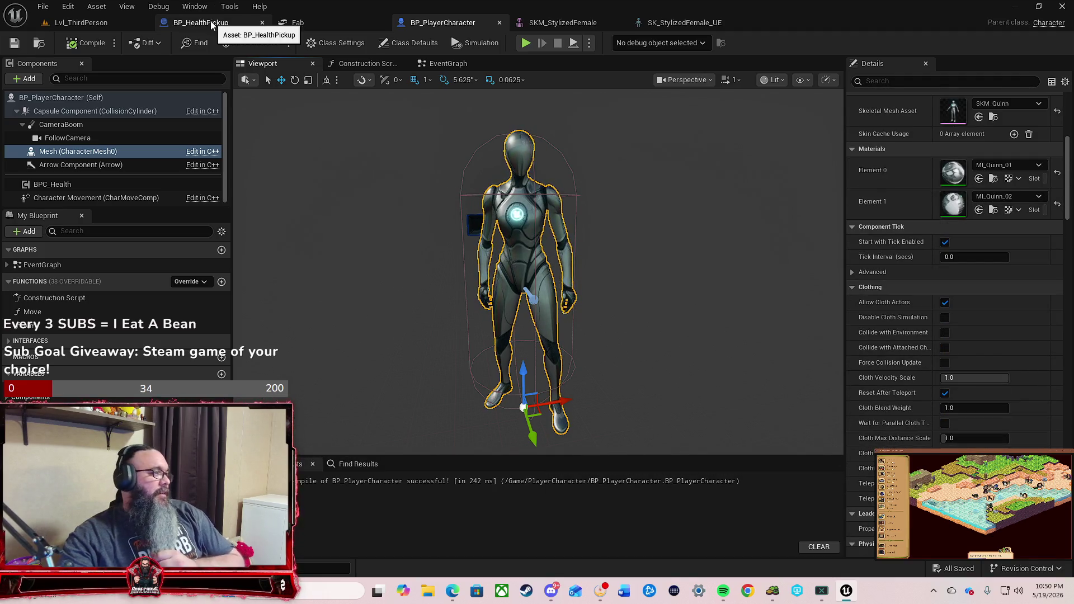
Step: Check Lvl_ThirdPerson, then return to BP_PlayerCharacter with the ST_Characters_JC/Models assets showing
left_click(107, 23)
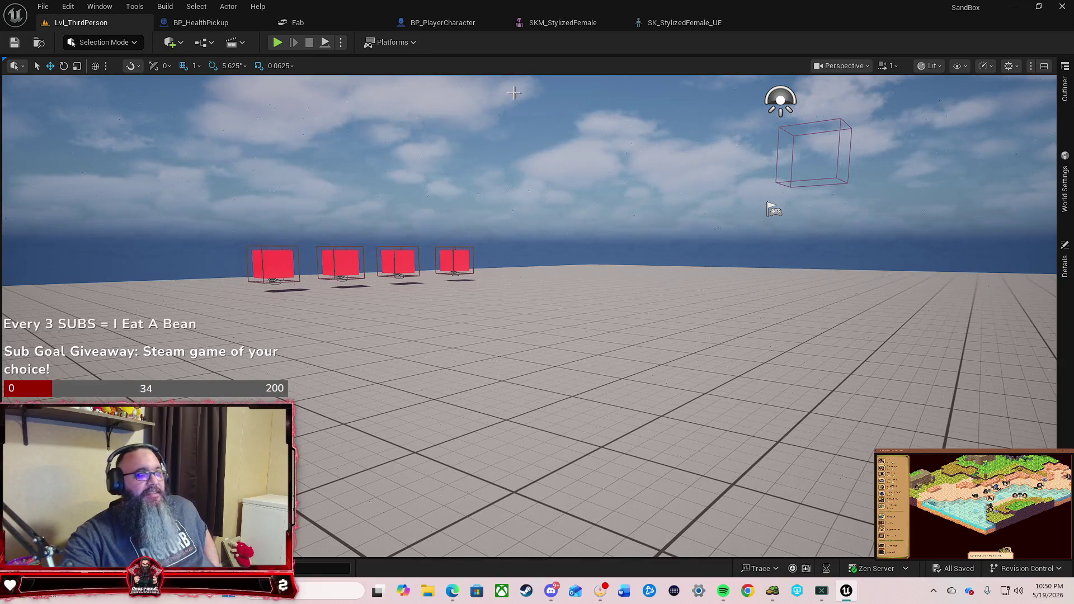
left_click(455, 25)
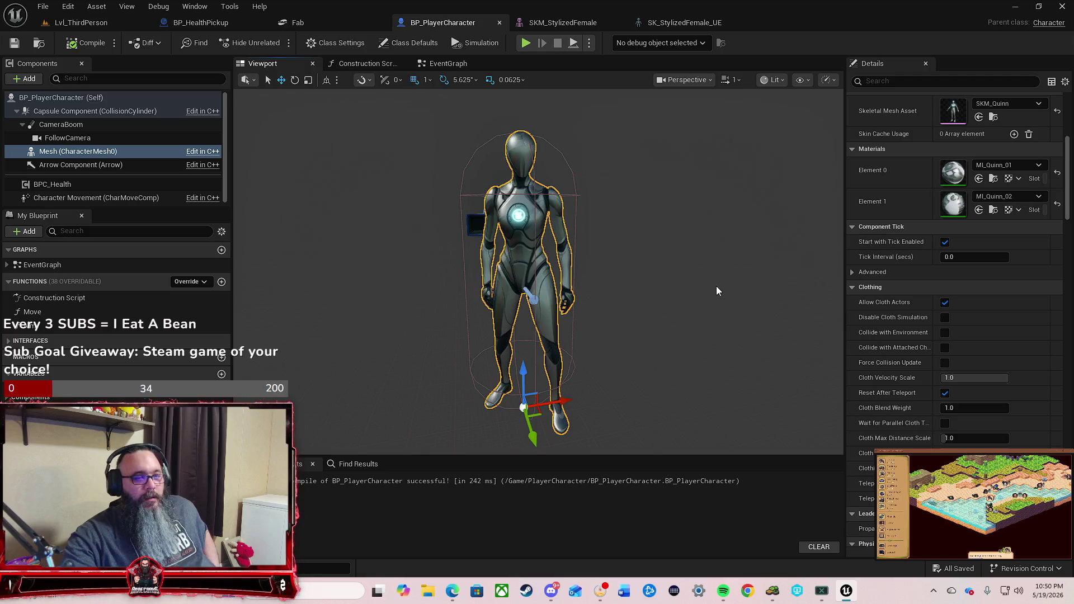
key("ctrl+space")
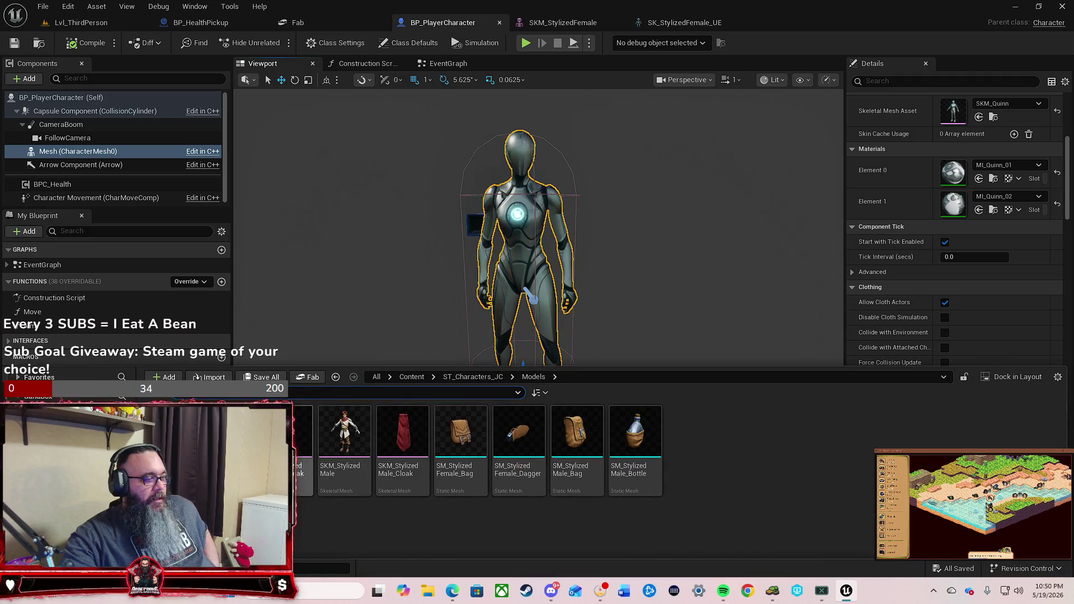
Step: Open SKM_StylizedFemale in the Skeletal Mesh Editor to preview its three material slots
mouse_move(230, 442)
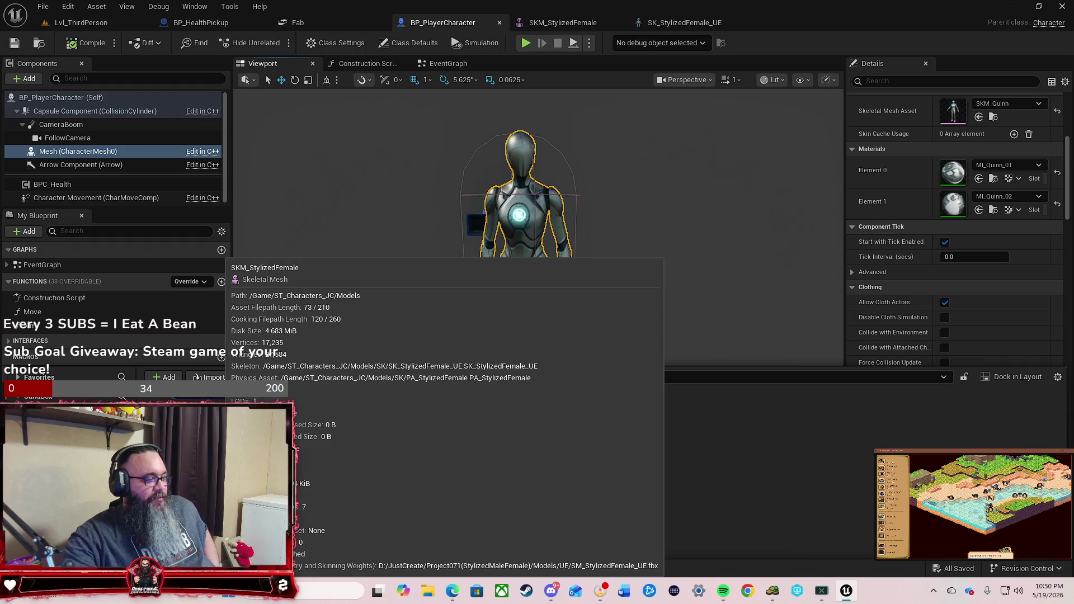
double_click(230, 442)
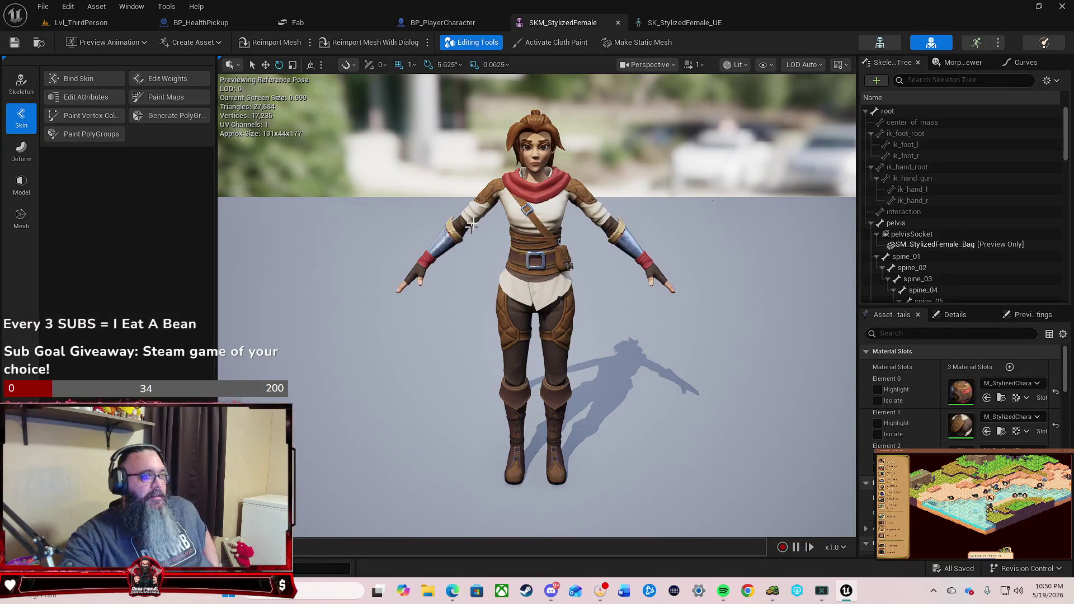